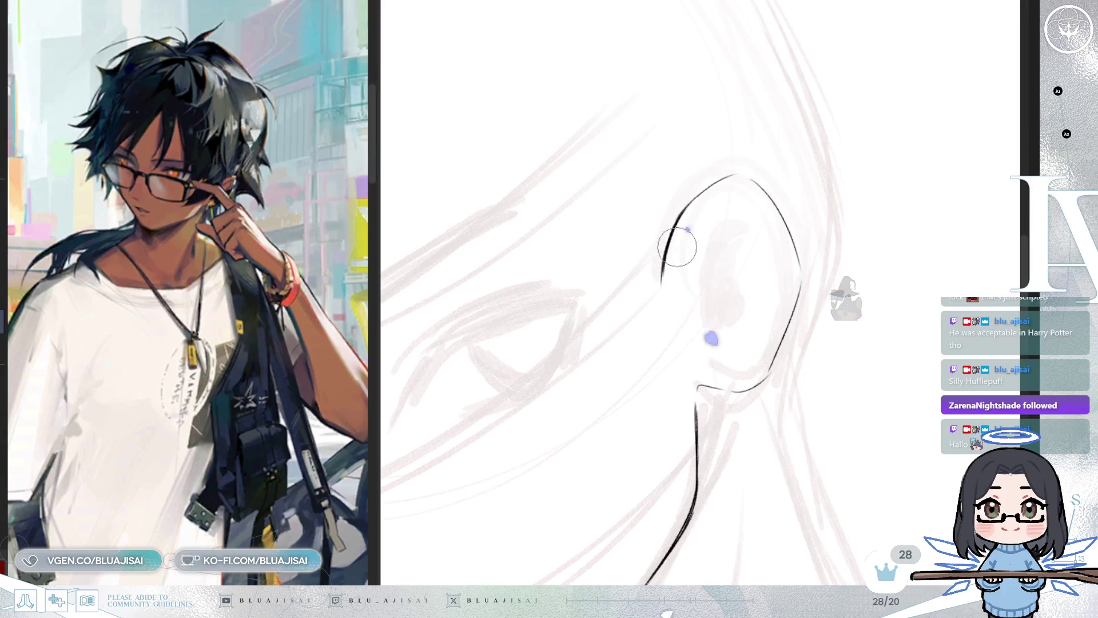
# Reshape the ear outline so its top joins, checking proportions in mirrored view
pyautogui.moveTo(681, 214)
pyautogui.mouseDown()
pyautogui.moveTo(718, 171)
pyautogui.moveTo(698, 200)
pyautogui.mouseUp()
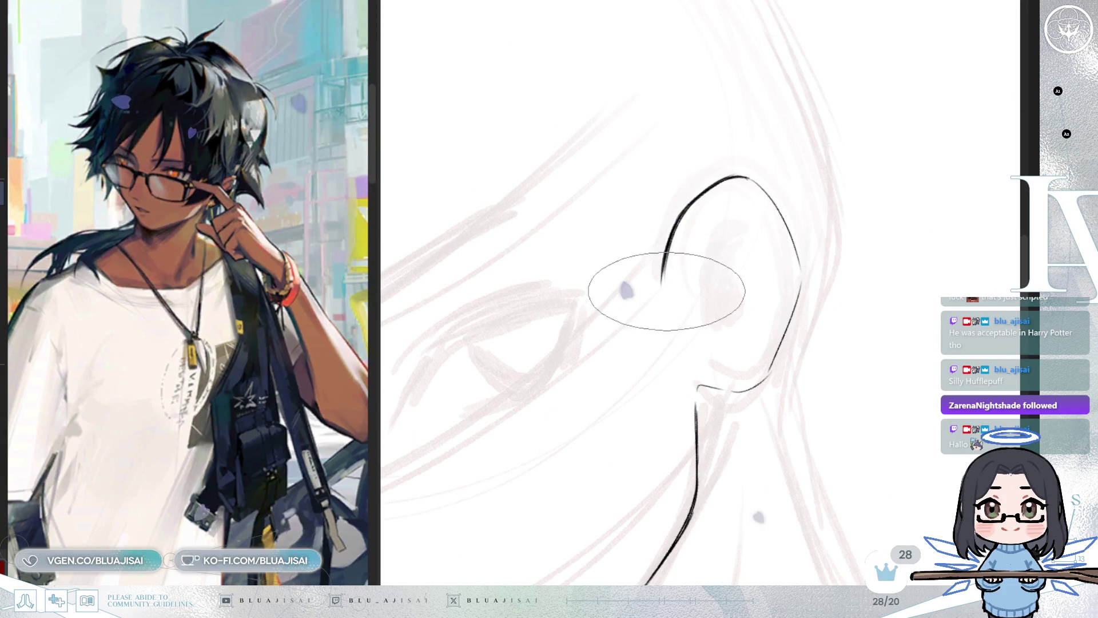
pyautogui.press('m')
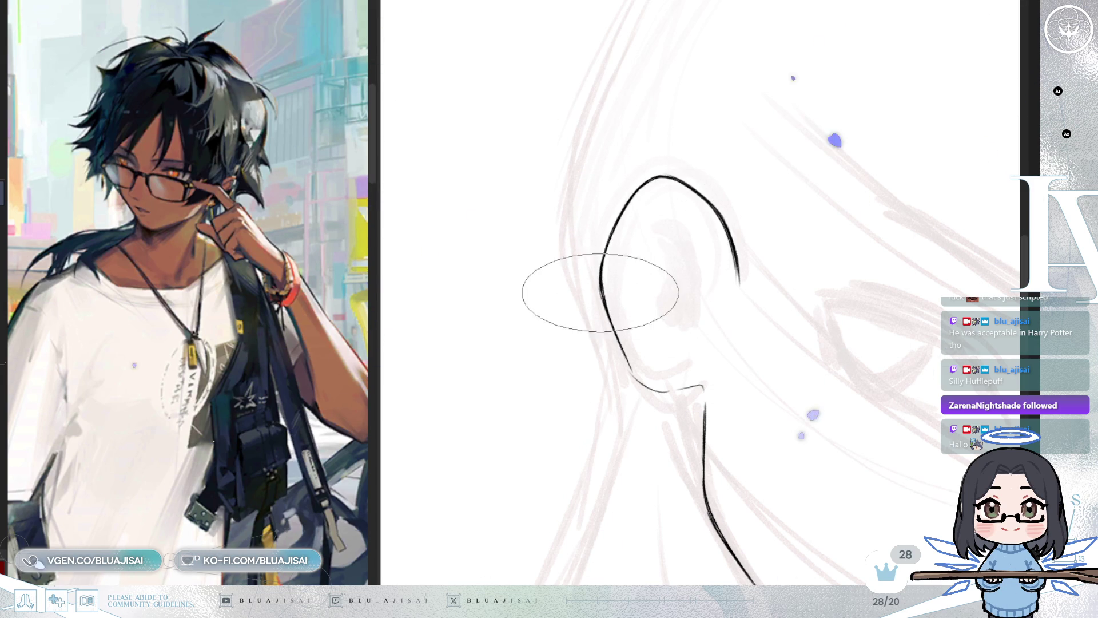
pyautogui.press('m')
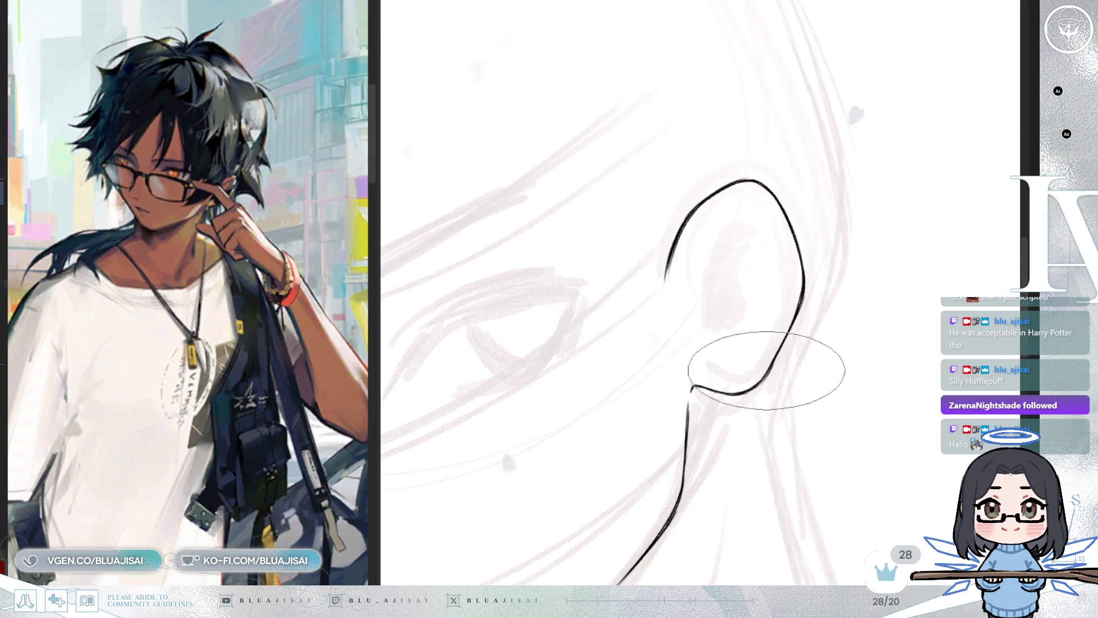
# Ink the inner curve of the ear and extend the stroke further up
pyautogui.moveTo(760, 326)
pyautogui.mouseDown()
pyautogui.moveTo(723, 290)
pyautogui.moveTo(772, 215)
pyautogui.mouseUp()
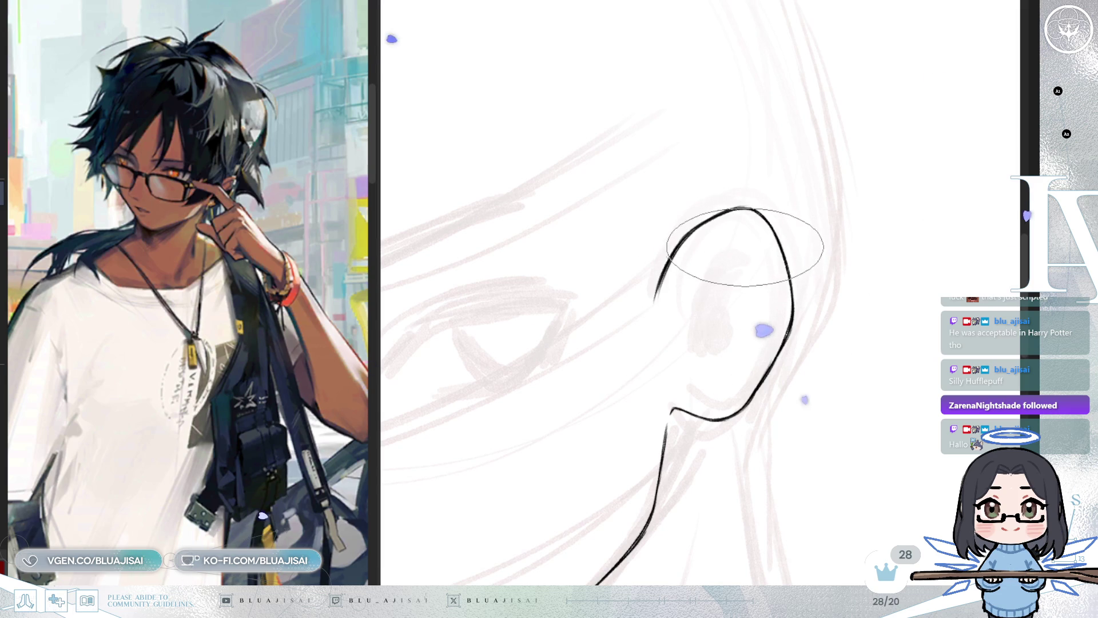
pyautogui.moveTo(743, 249)
pyautogui.mouseDown()
pyautogui.moveTo(686, 337)
pyautogui.moveTo(688, 375)
pyautogui.mouseUp()
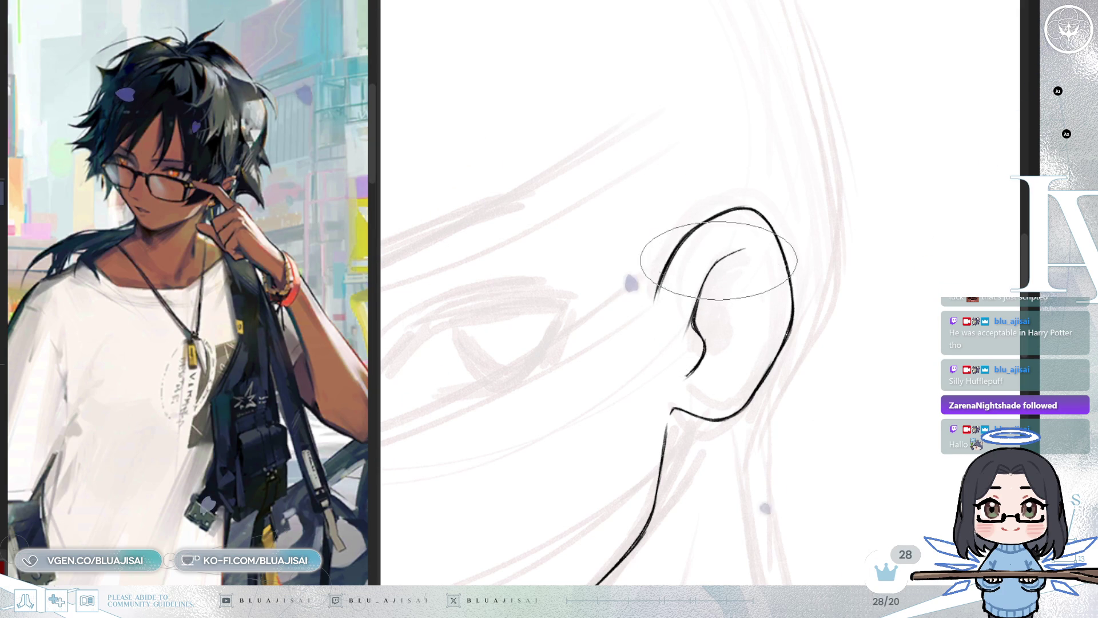
pyautogui.moveTo(742, 250); pyautogui.dragTo(754, 244)
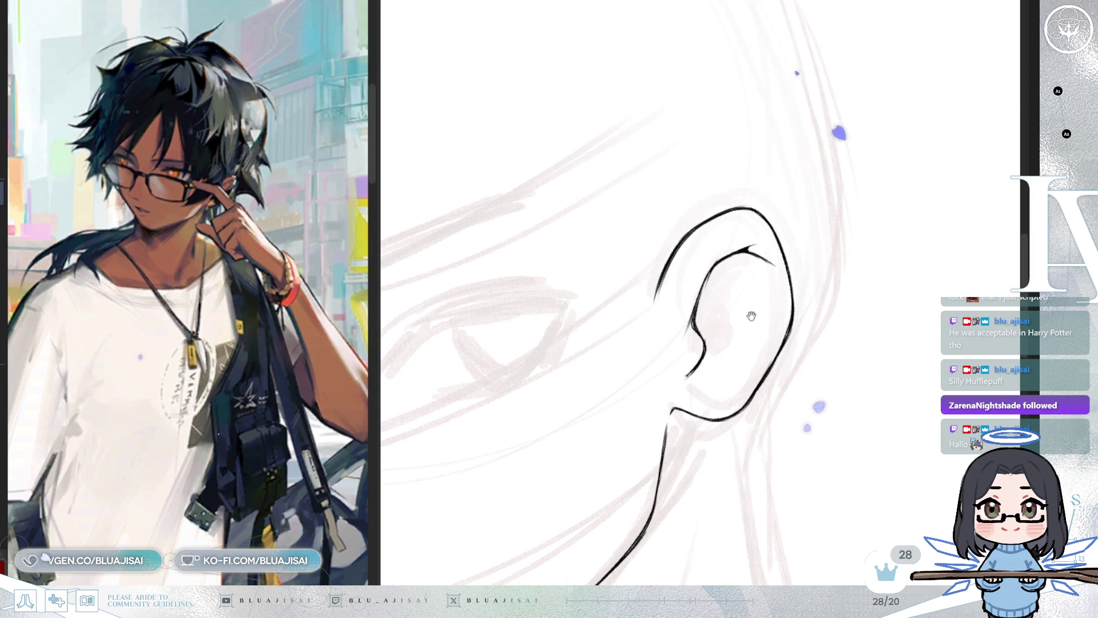
# Recenter on the ear and draw a new line inside its upper rim
pyautogui.moveTo(751, 316); pyautogui.dragTo(716, 292)
pyautogui.moveTo(757, 261); pyautogui.dragTo(749, 277)
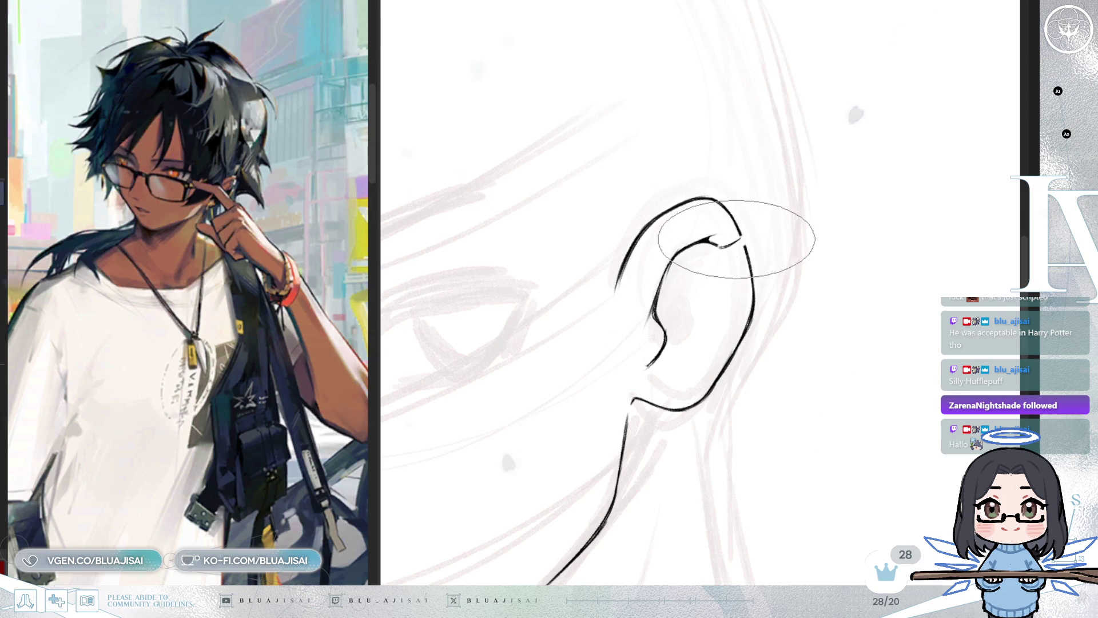
pyautogui.moveTo(720, 258); pyautogui.dragTo(749, 311)
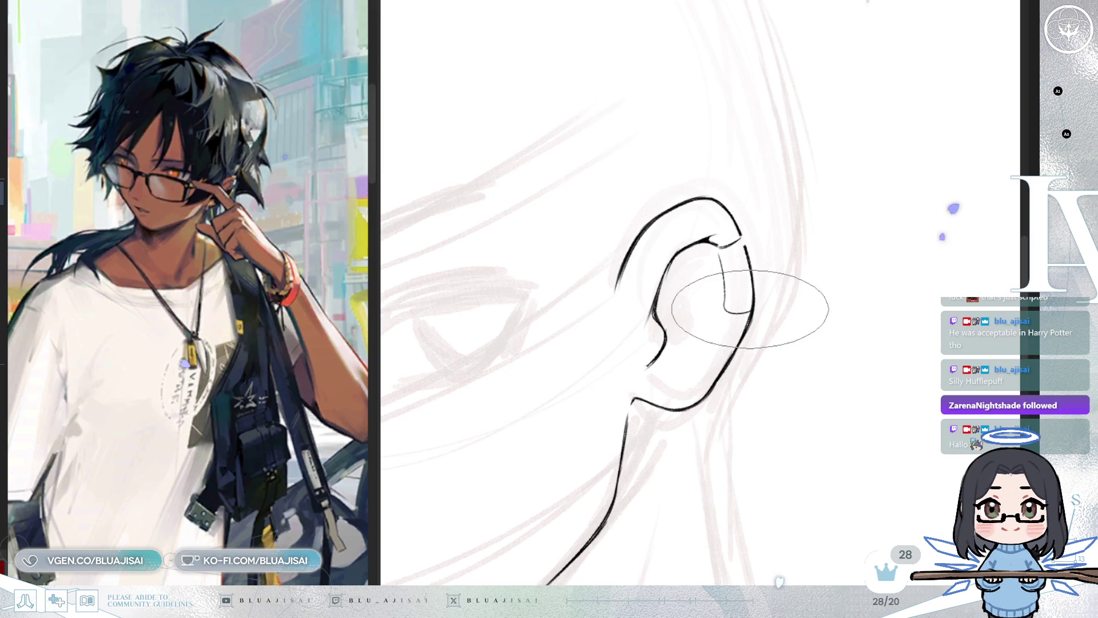
# Ink the front edge of the ear cuff band in mirrored view
pyautogui.press('h')
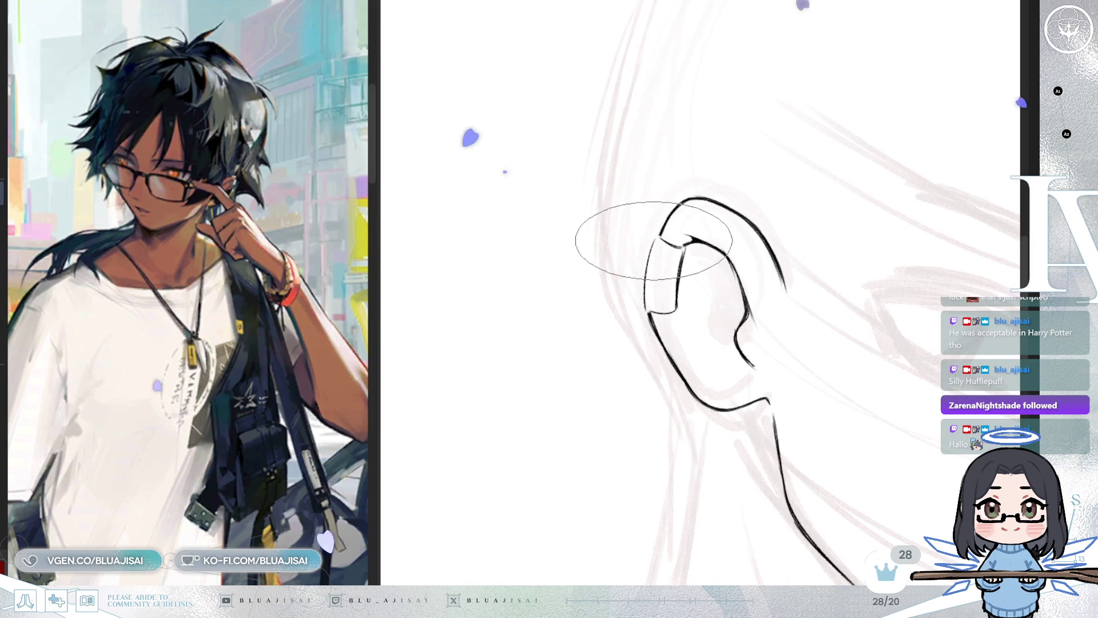
pyautogui.moveTo(654, 239)
pyautogui.mouseDown()
pyautogui.moveTo(646, 307)
pyautogui.moveTo(760, 213)
pyautogui.moveTo(766, 229)
pyautogui.moveTo(716, 258)
pyautogui.mouseUp()
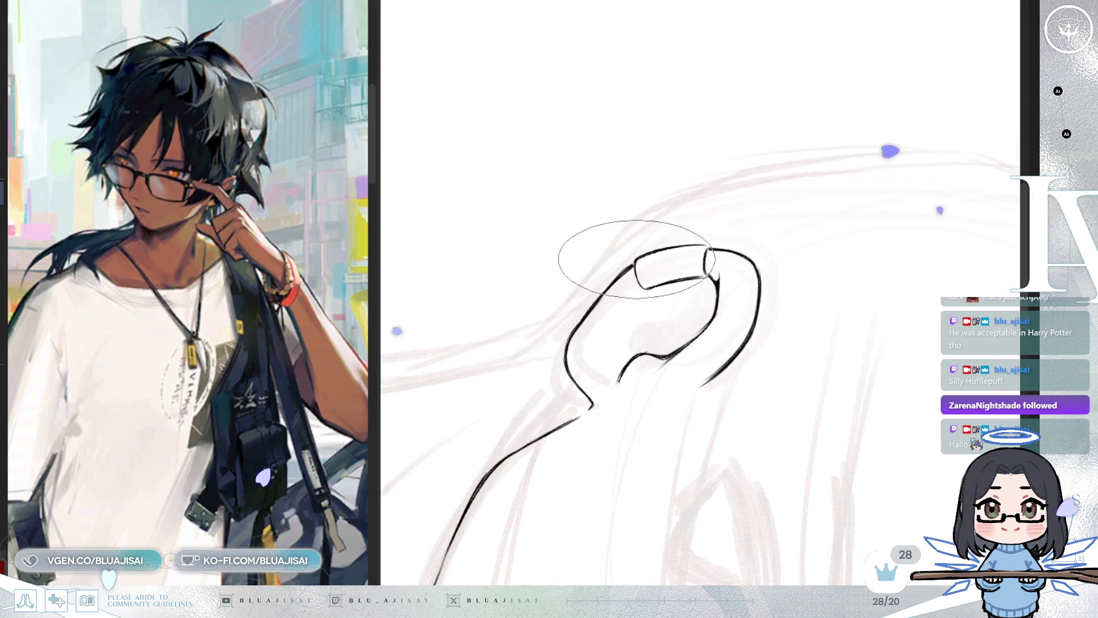
pyautogui.moveTo(654, 290); pyautogui.dragTo(635, 296)
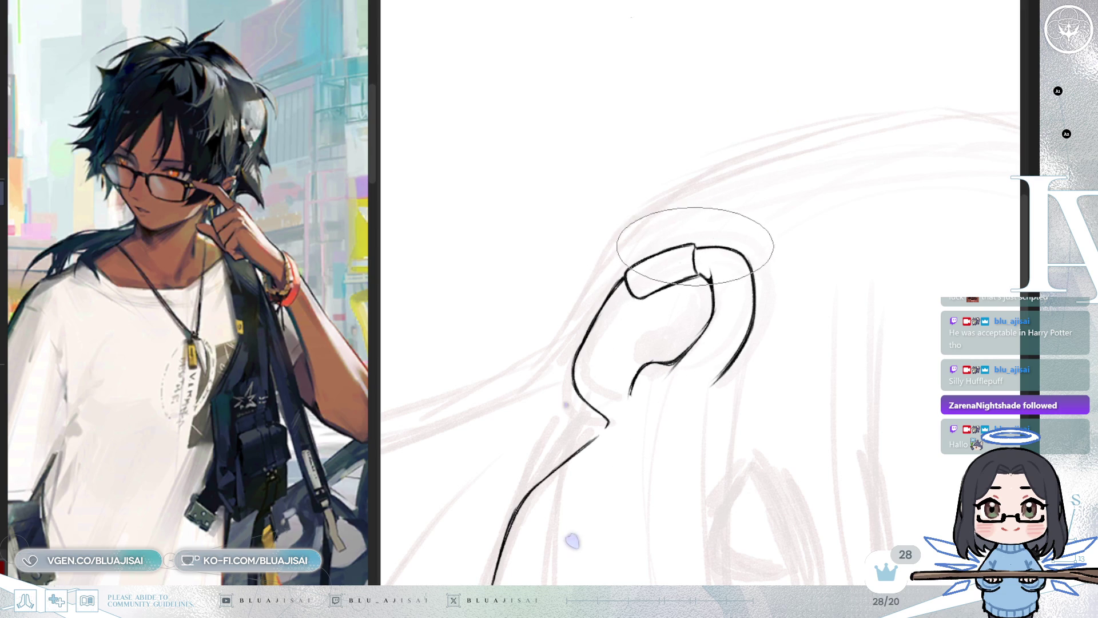
pyautogui.moveTo(693, 267)
pyautogui.mouseDown()
pyautogui.moveTo(629, 286)
pyautogui.moveTo(617, 343)
pyautogui.moveTo(637, 335)
pyautogui.moveTo(635, 303)
pyautogui.mouseUp()
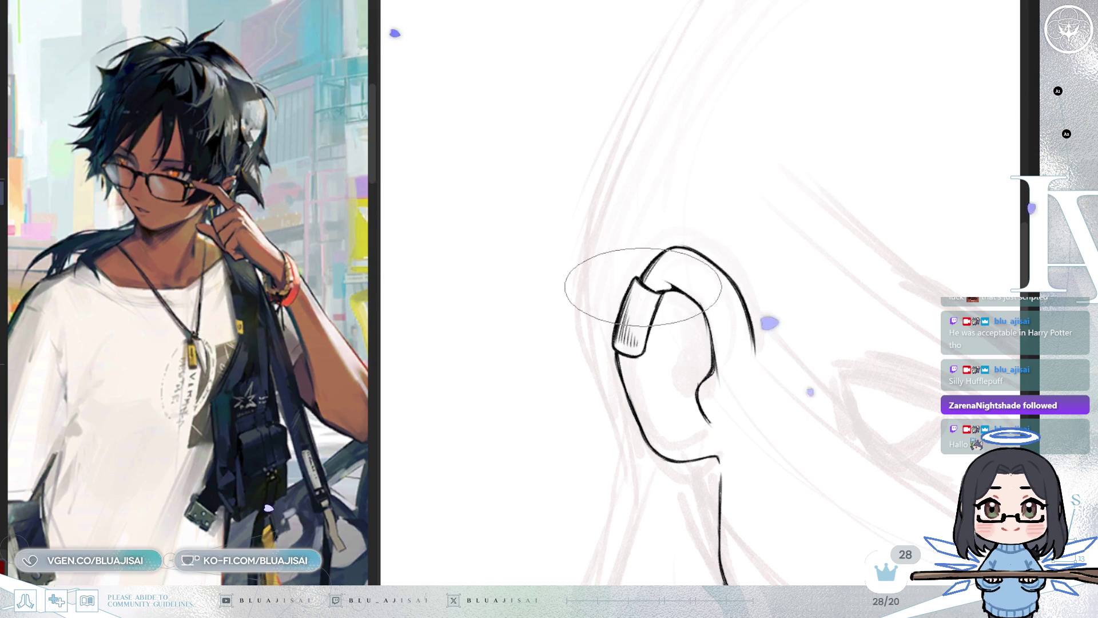
# Ink two curved fold lines inside the ear beneath the cuff
pyautogui.press('m')
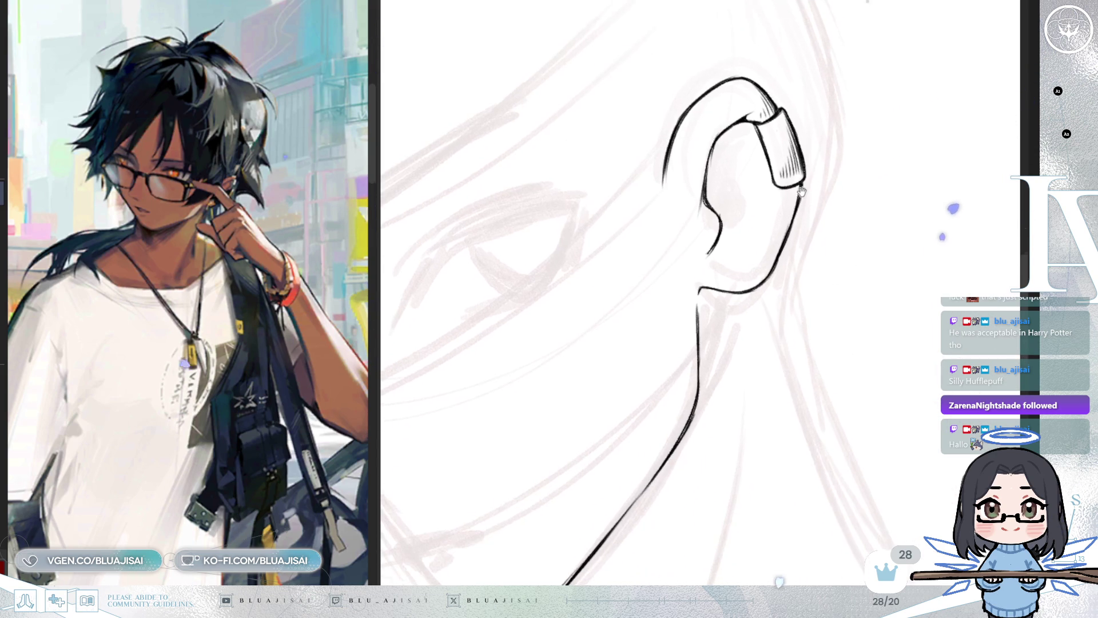
pyautogui.moveTo(819, 233); pyautogui.dragTo(839, 57)
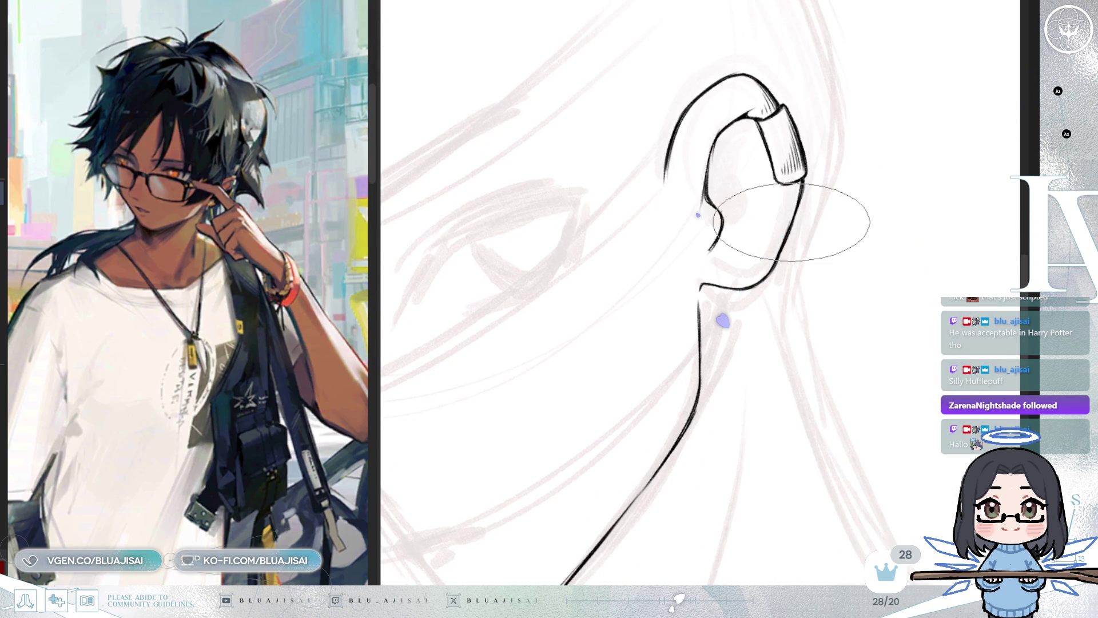
pyautogui.moveTo(833, 282)
pyautogui.mouseDown()
pyautogui.moveTo(748, 270)
pyautogui.moveTo(800, 262)
pyautogui.mouseUp()
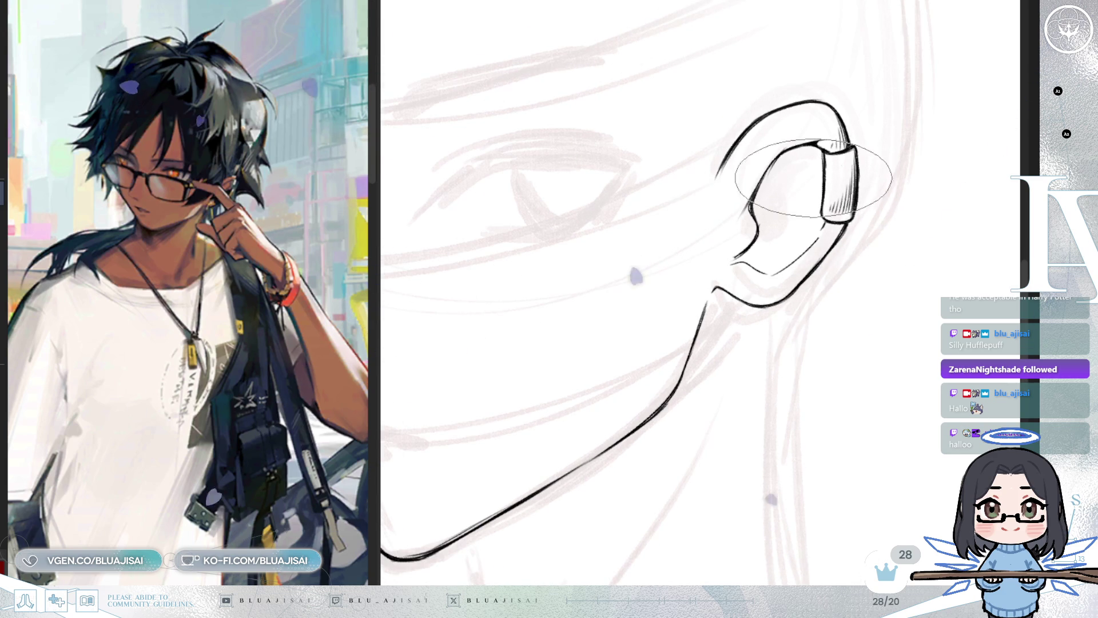
pyautogui.moveTo(813, 178); pyautogui.dragTo(830, 177)
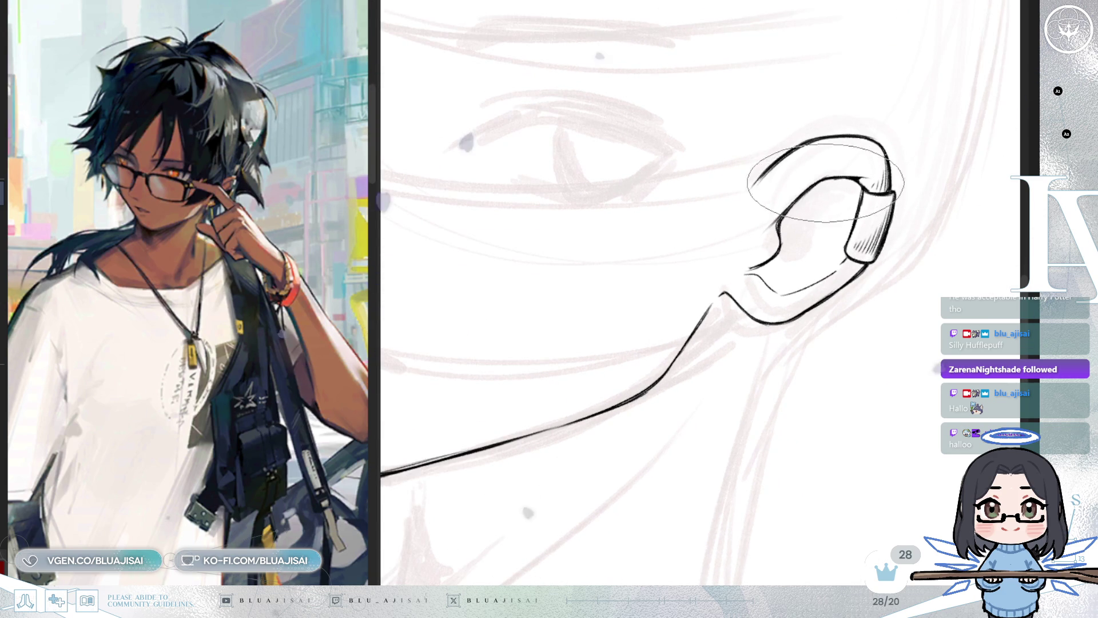
pyautogui.moveTo(830, 180); pyautogui.dragTo(836, 251)
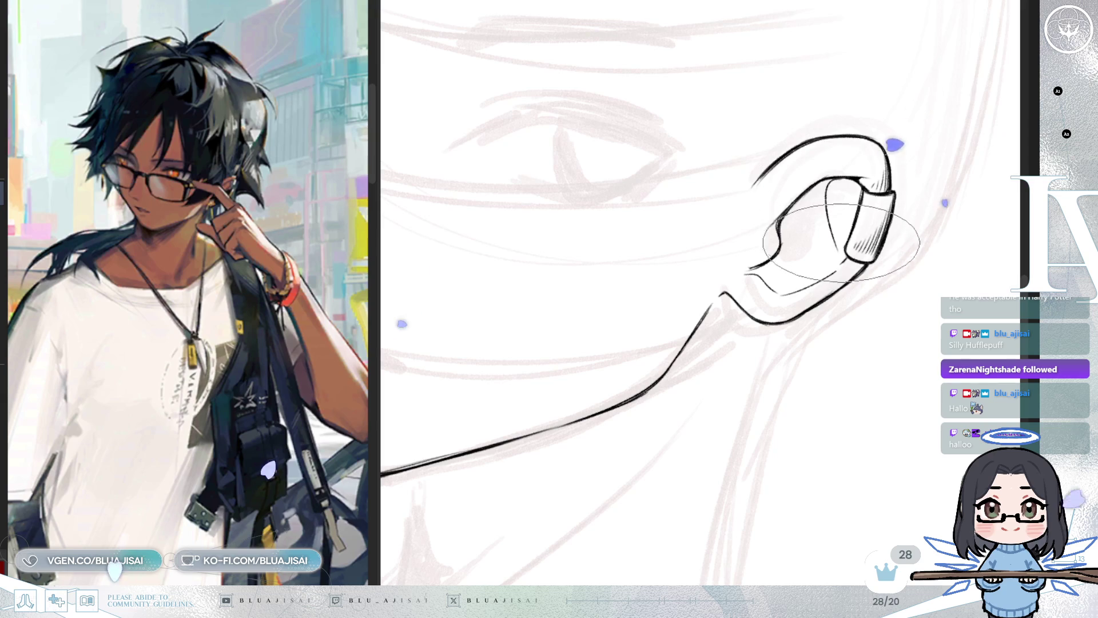
pyautogui.moveTo(795, 212); pyautogui.dragTo(816, 262)
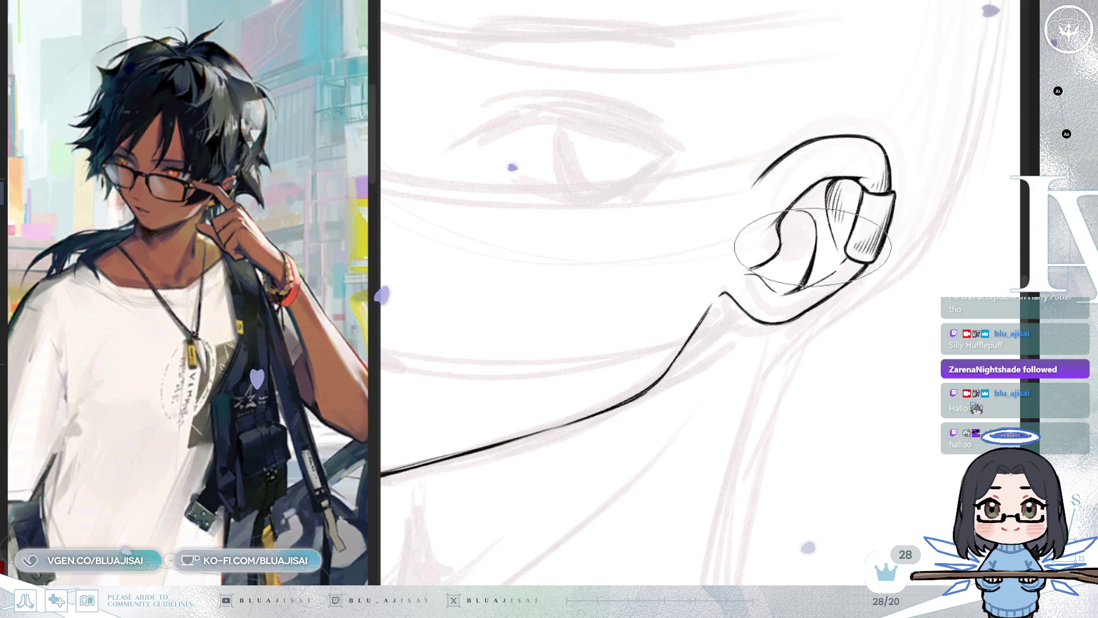
pyautogui.moveTo(796, 267)
pyautogui.mouseDown()
pyautogui.moveTo(846, 261)
pyautogui.moveTo(748, 225)
pyautogui.mouseUp()
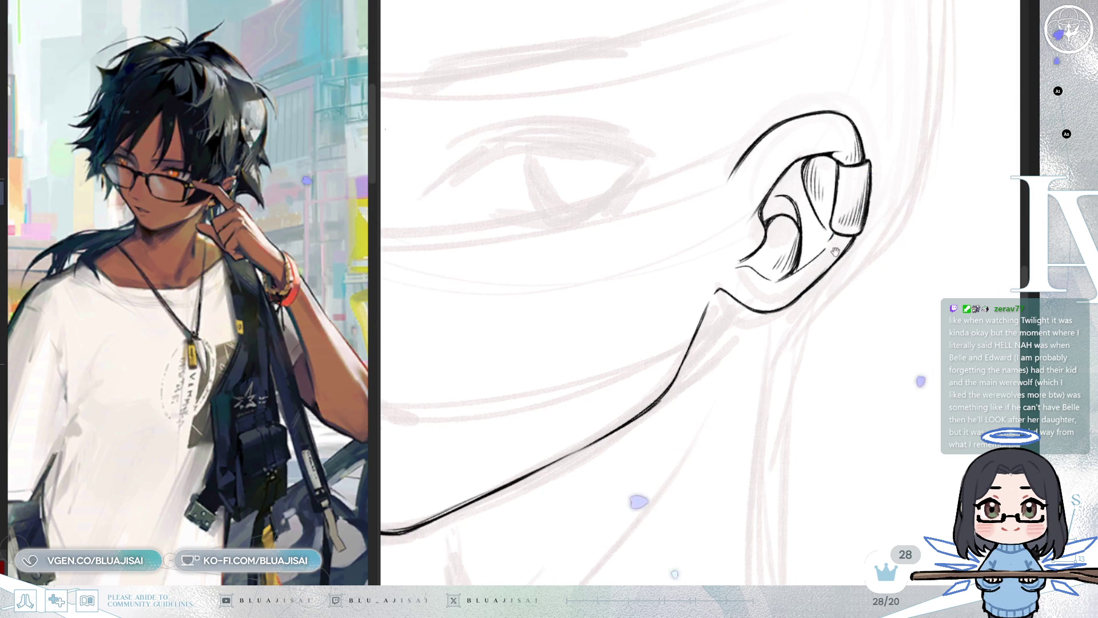
# Shift the view slightly down and left over the inner ear and earlobe
pyautogui.moveTo(818, 246); pyautogui.dragTo(811, 263)
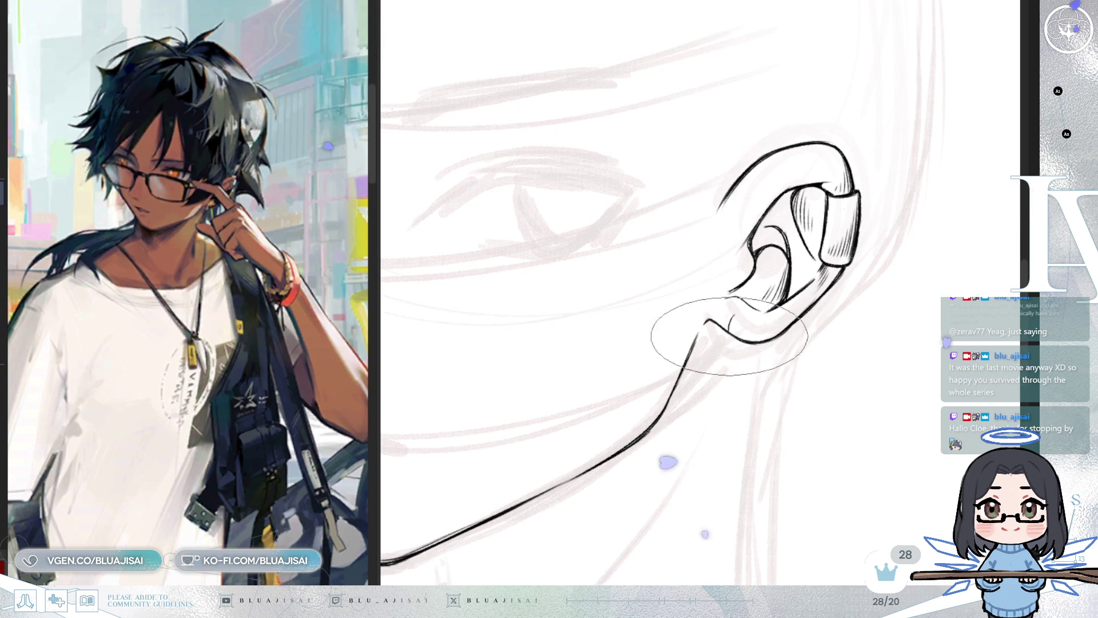
pyautogui.moveTo(733, 317)
pyautogui.mouseDown()
pyautogui.moveTo(726, 336)
pyautogui.moveTo(782, 330)
pyautogui.mouseUp()
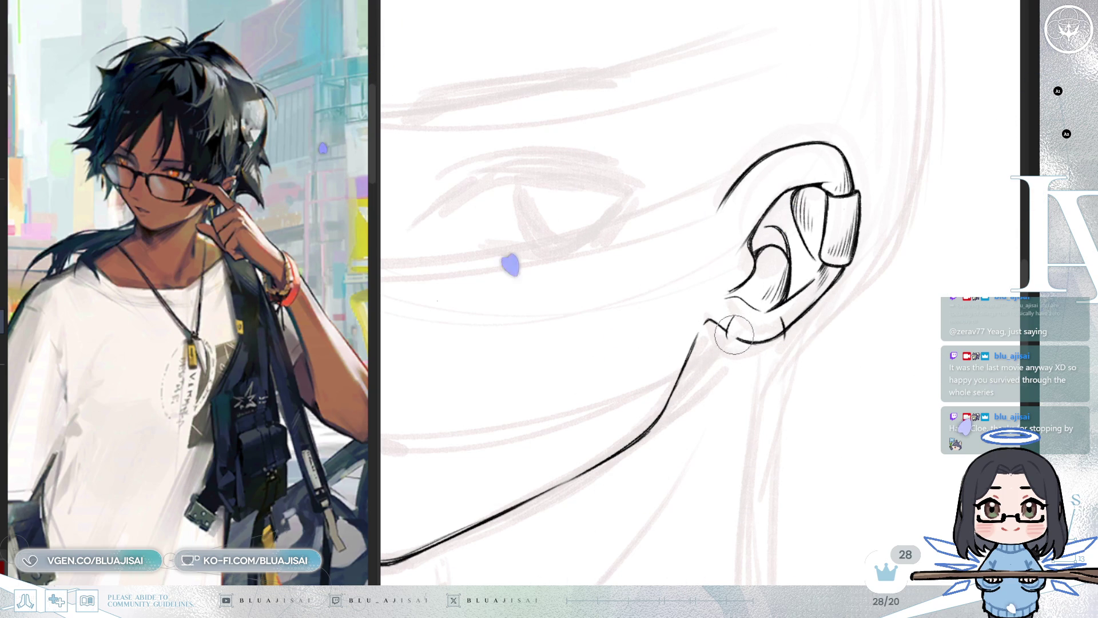
pyautogui.press('-')
pyautogui.press('-')
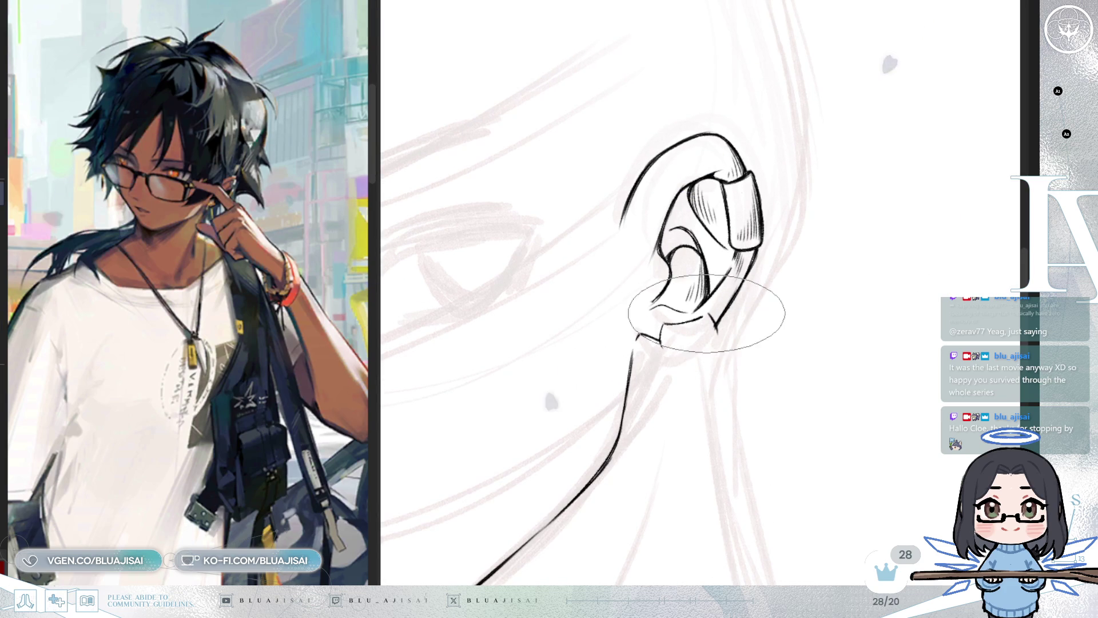
pyautogui.moveTo(712, 339); pyautogui.dragTo(662, 329)
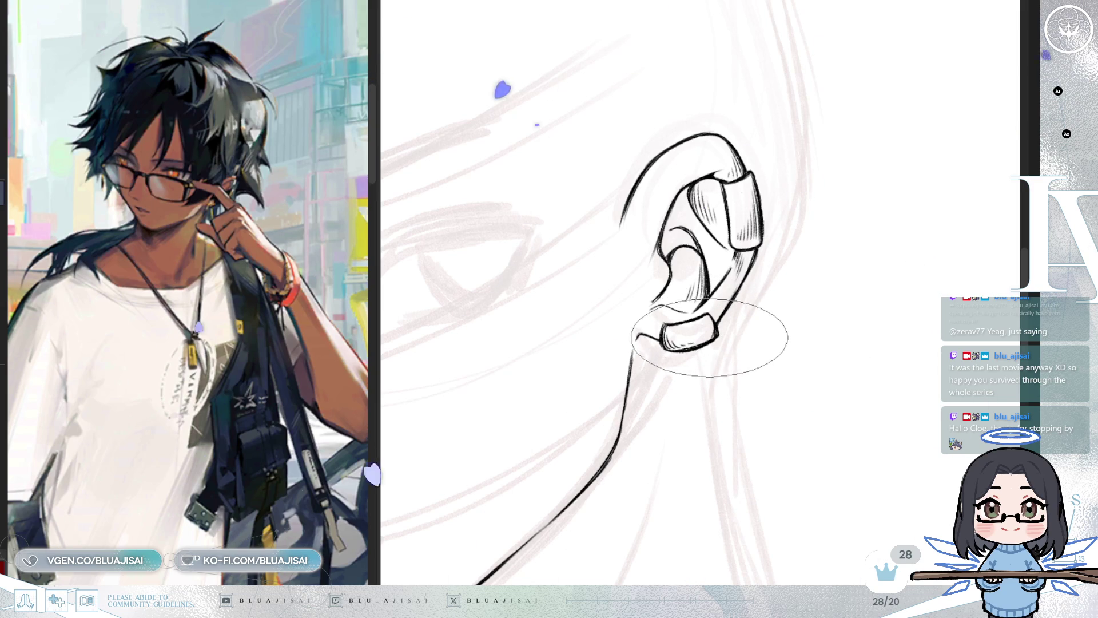
pyautogui.moveTo(746, 374); pyautogui.dragTo(739, 334)
pyautogui.scroll(-3, 710, 257)
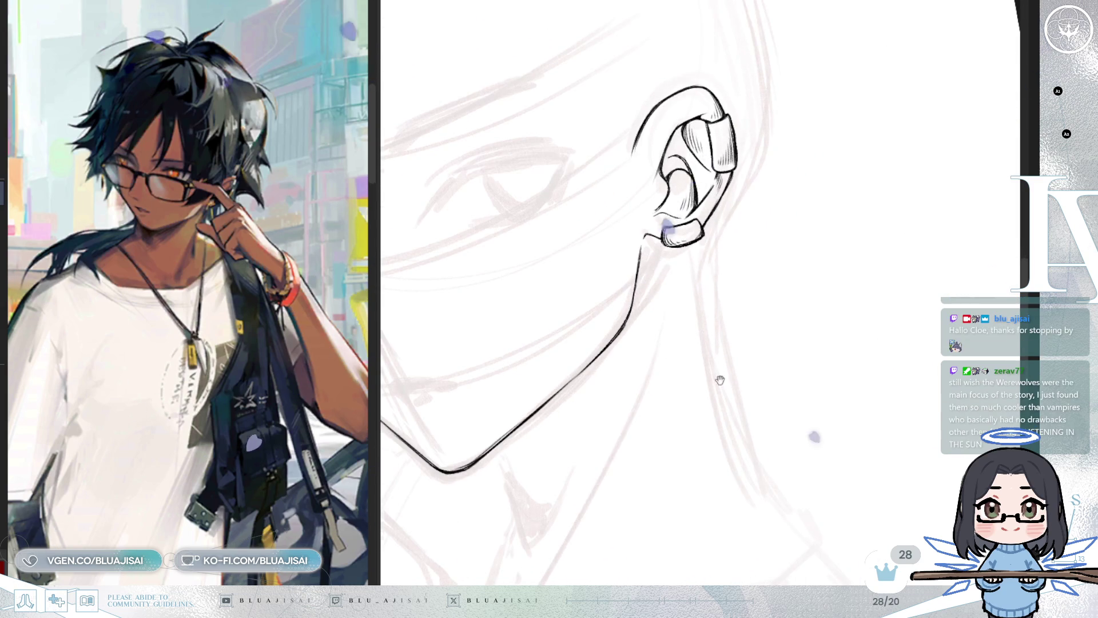
pyautogui.scroll(2, 695, 380)
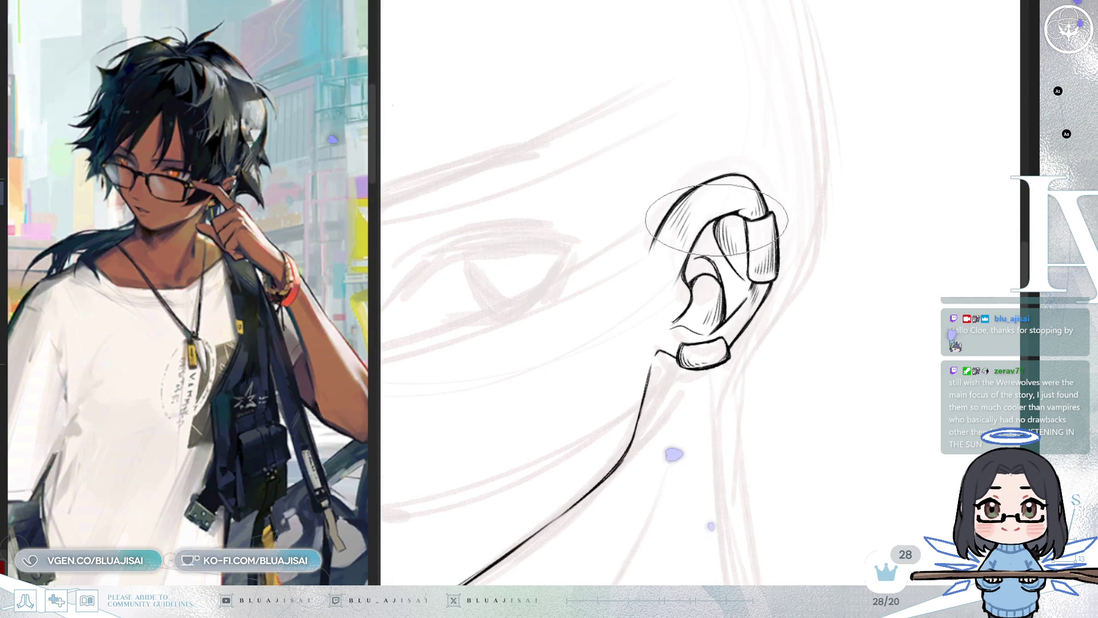
pyautogui.scroll(-4, 736, 251)
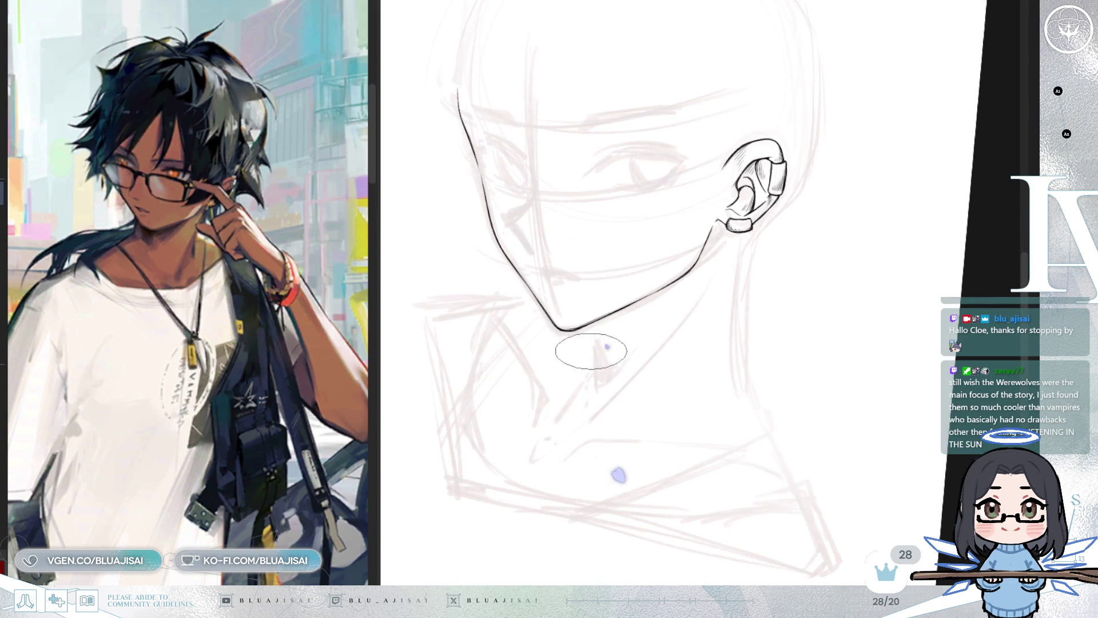
# Ink the pointed V-shaped shadow under the chin, joined by a stroke from the jawline
pyautogui.scroll(2, 595, 346)
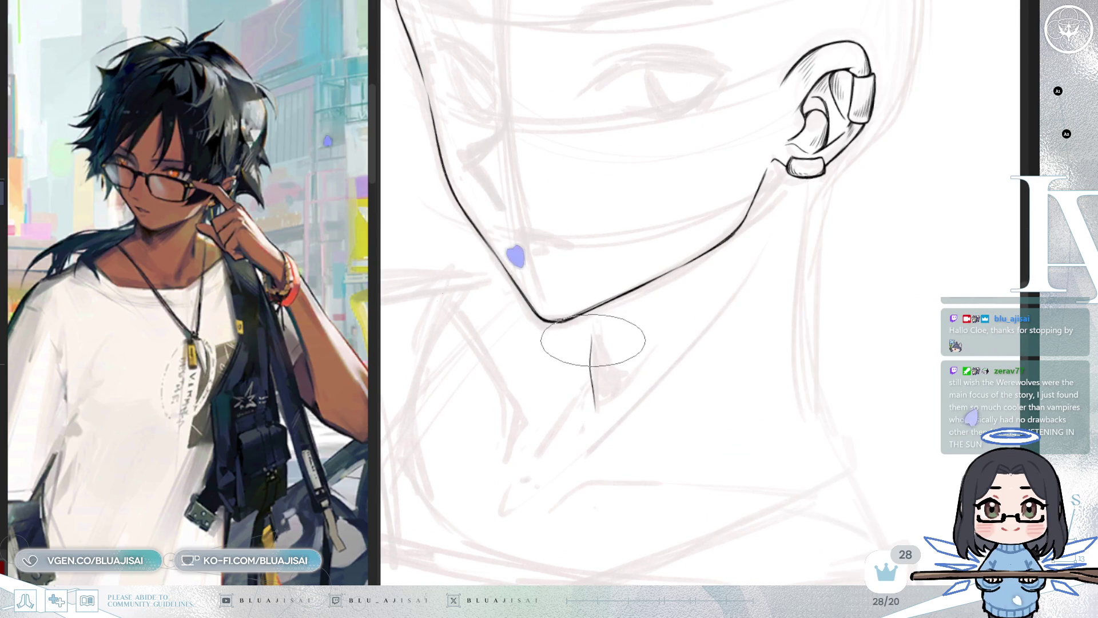
pyautogui.moveTo(616, 366)
pyautogui.mouseDown()
pyautogui.moveTo(655, 339)
pyautogui.moveTo(598, 409)
pyautogui.mouseUp()
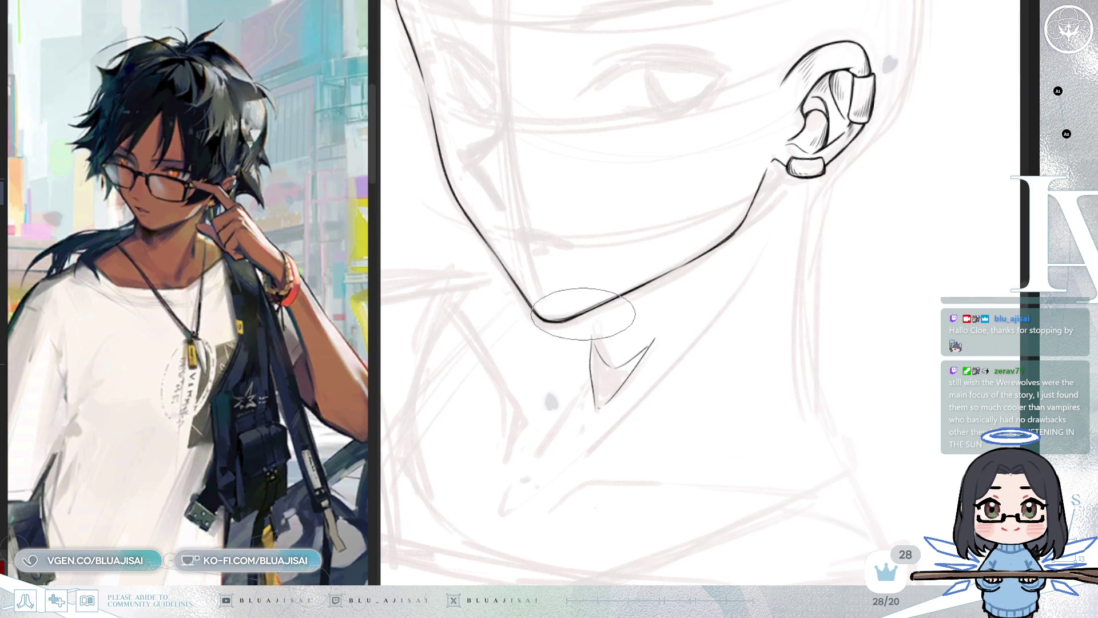
pyautogui.moveTo(582, 316); pyautogui.dragTo(591, 356)
pyautogui.press('h')
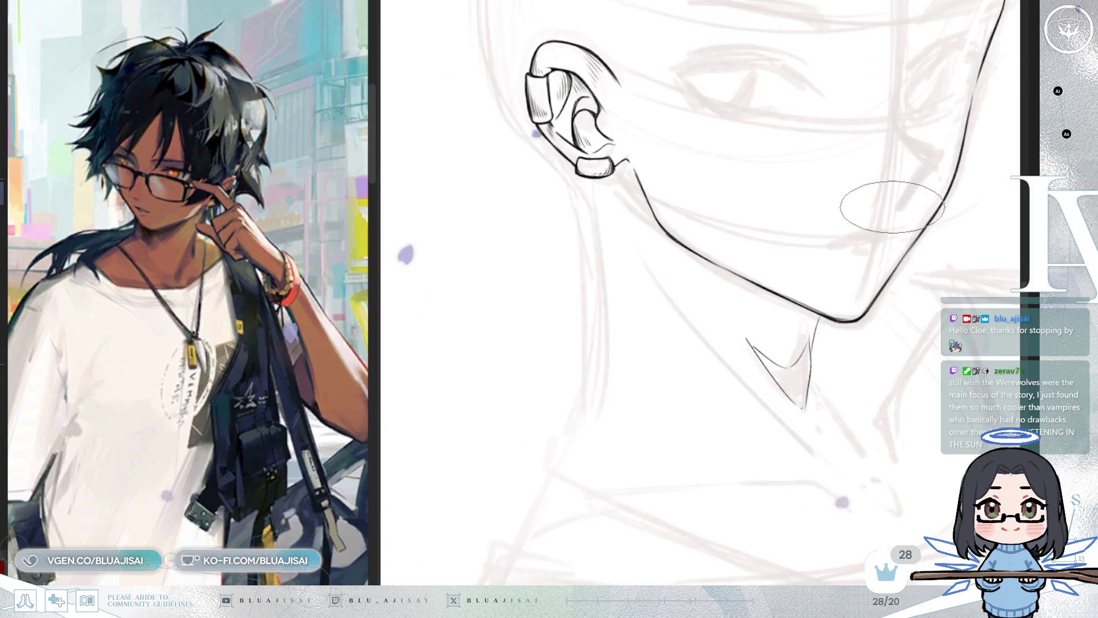
pyautogui.press('h')
pyautogui.moveTo(774, 257); pyautogui.dragTo(756, 277)
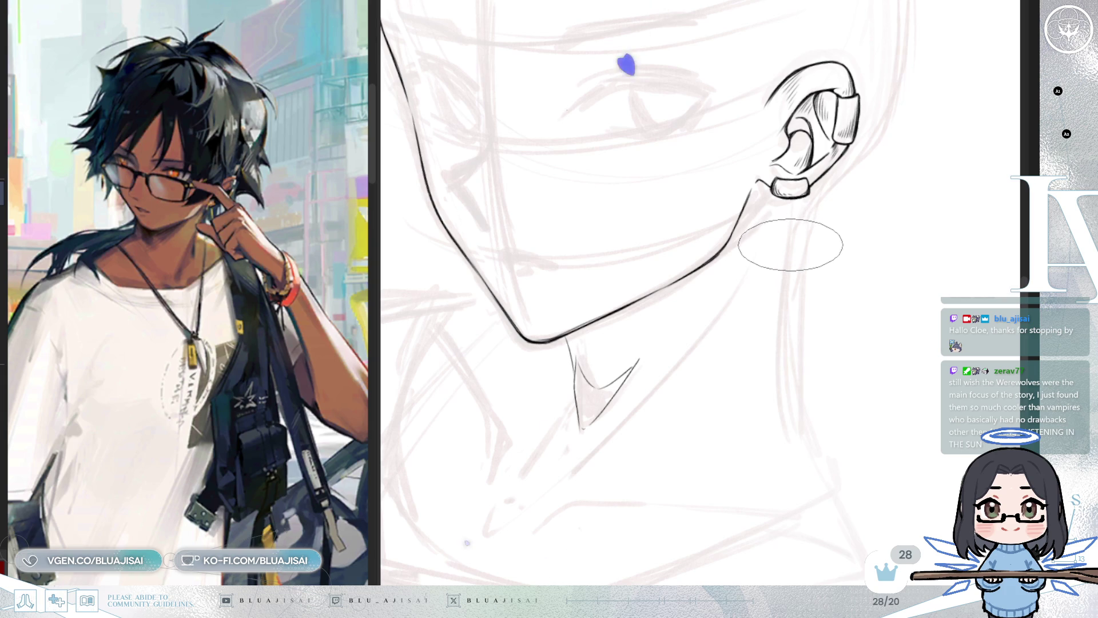
pyautogui.moveTo(791, 245); pyautogui.dragTo(770, 260)
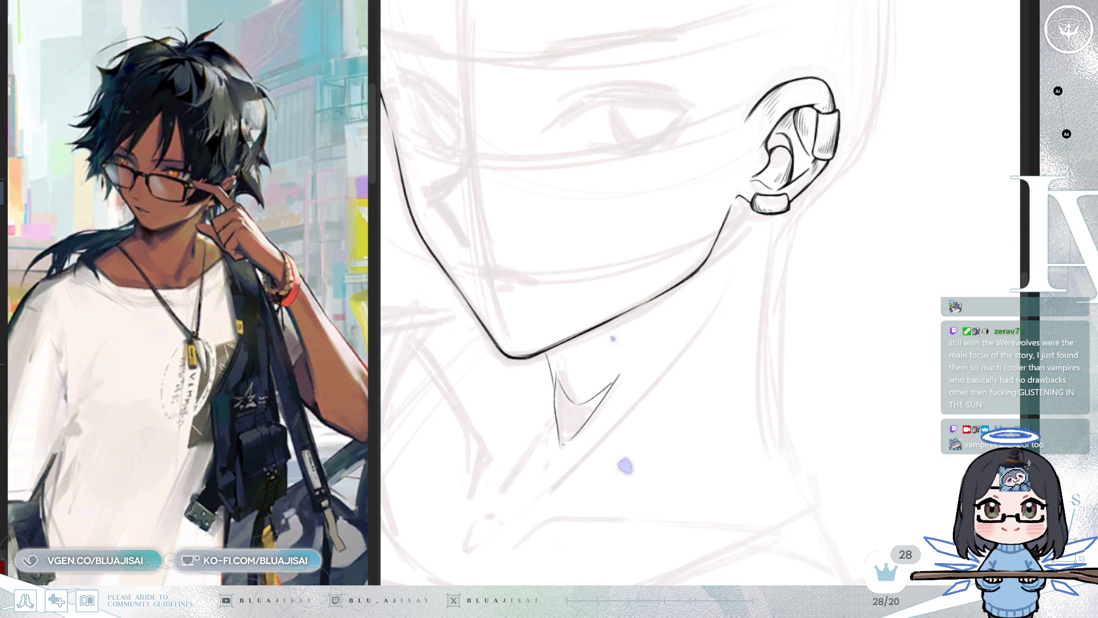
pyautogui.moveTo(608, 319); pyautogui.dragTo(583, 174)
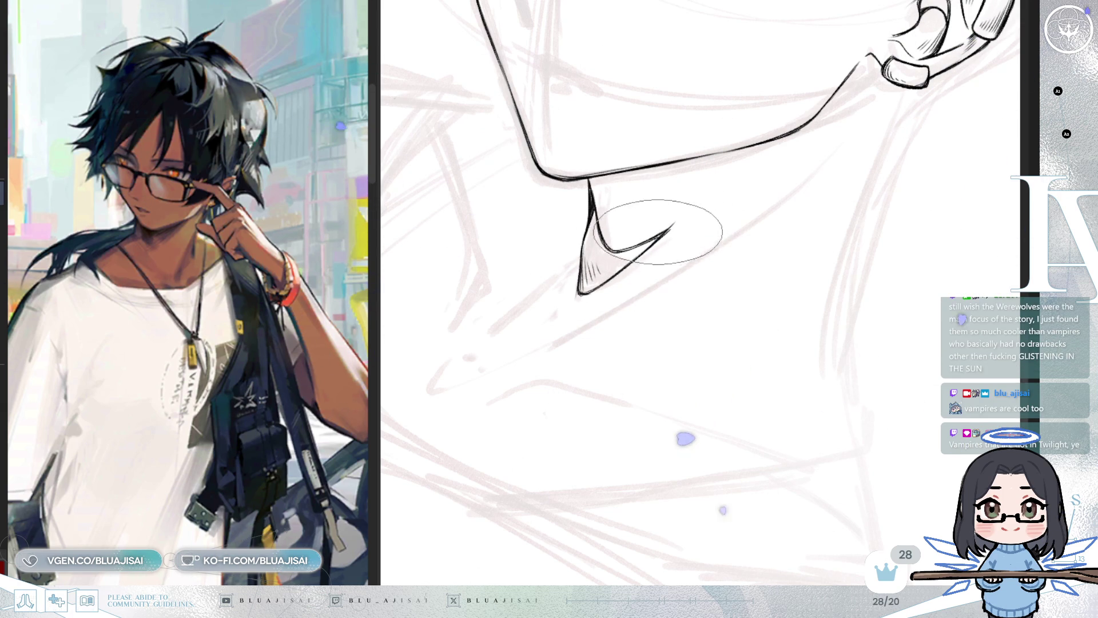
# Draw one long diagonal neck line running down from the jawline past the chin shadow
pyautogui.moveTo(661, 215); pyautogui.dragTo(592, 312)
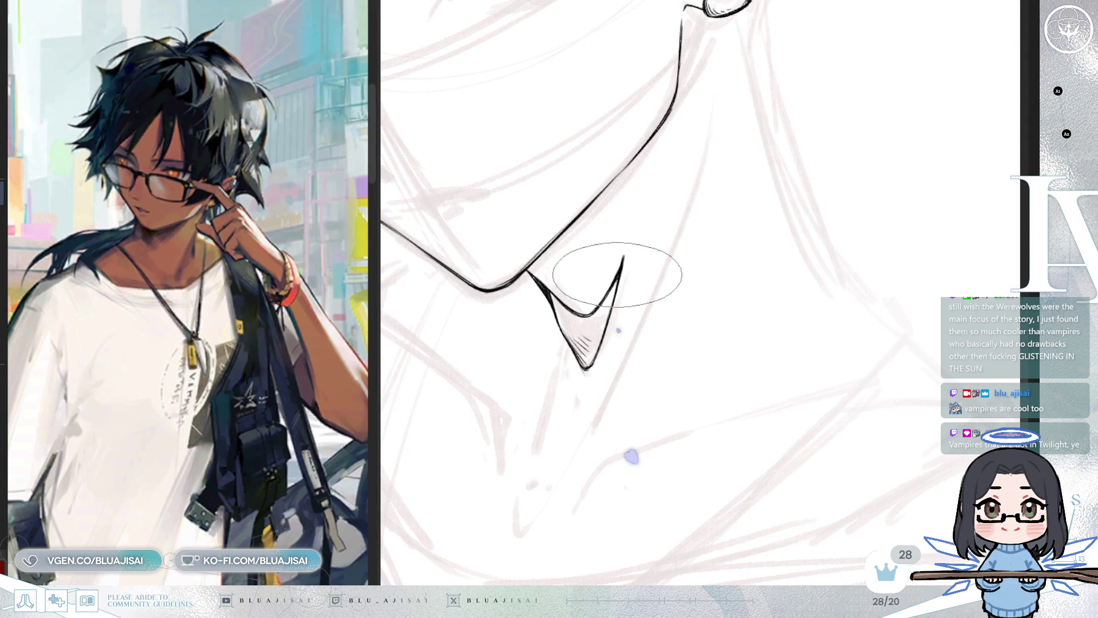
pyautogui.moveTo(611, 295); pyautogui.dragTo(601, 294)
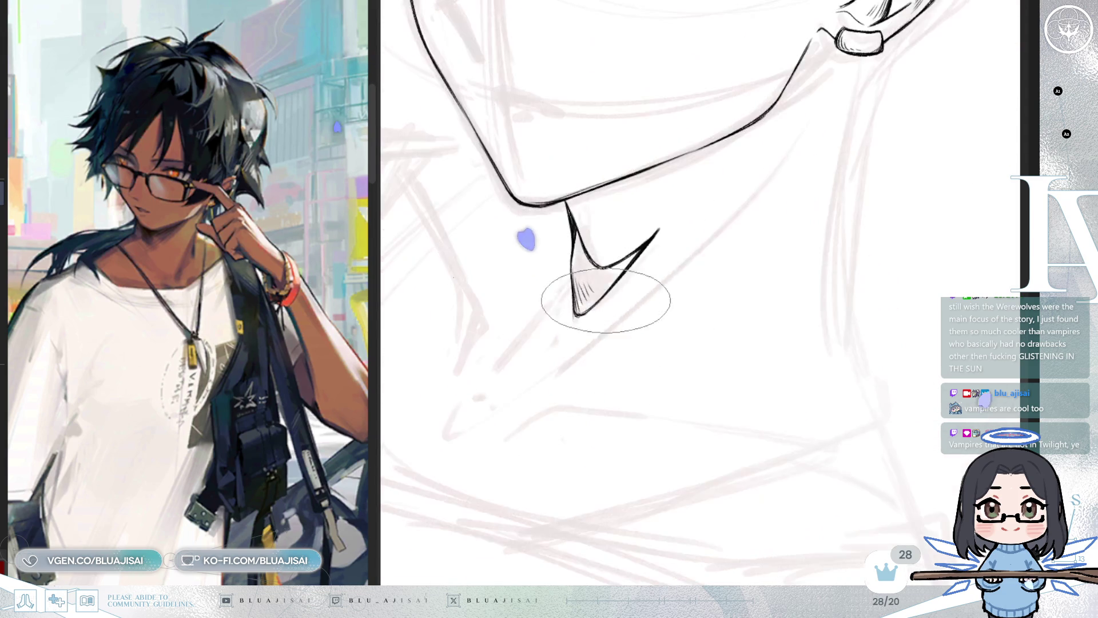
pyautogui.moveTo(674, 324); pyautogui.dragTo(669, 237)
pyautogui.moveTo(672, 312)
pyautogui.mouseDown()
pyautogui.moveTo(666, 265)
pyautogui.moveTo(668, 277)
pyautogui.moveTo(658, 263)
pyautogui.moveTo(698, 308)
pyautogui.moveTo(693, 331)
pyautogui.moveTo(686, 311)
pyautogui.moveTo(581, 223)
pyautogui.moveTo(543, 316)
pyautogui.mouseUp()
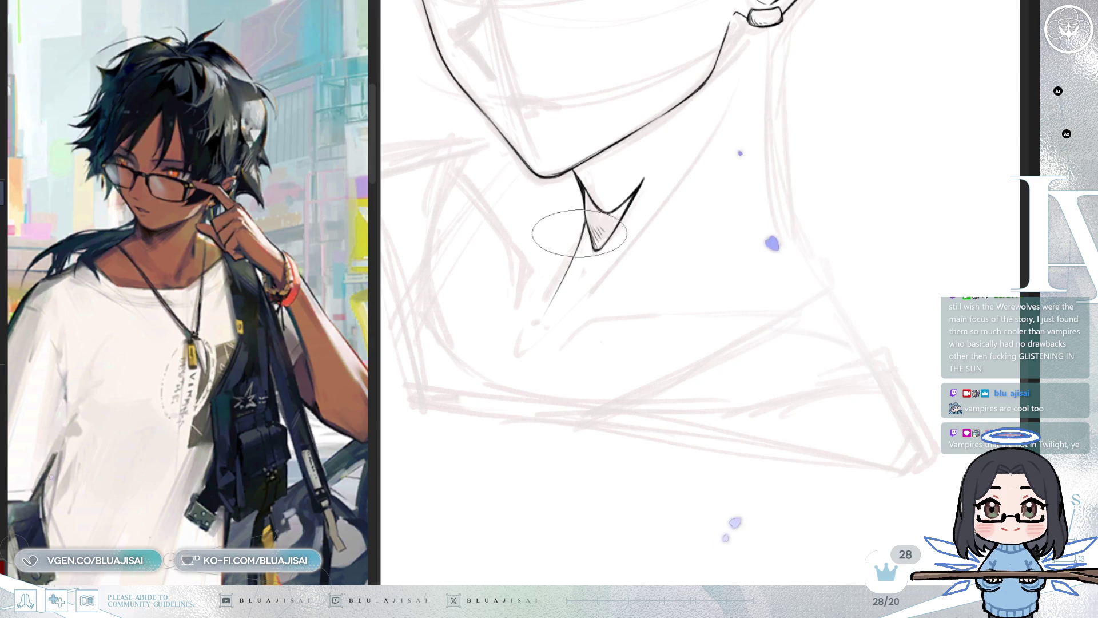
pyautogui.moveTo(582, 228)
pyautogui.mouseDown()
pyautogui.moveTo(582, 215)
pyautogui.moveTo(629, 223)
pyautogui.moveTo(675, 380)
pyautogui.mouseUp()
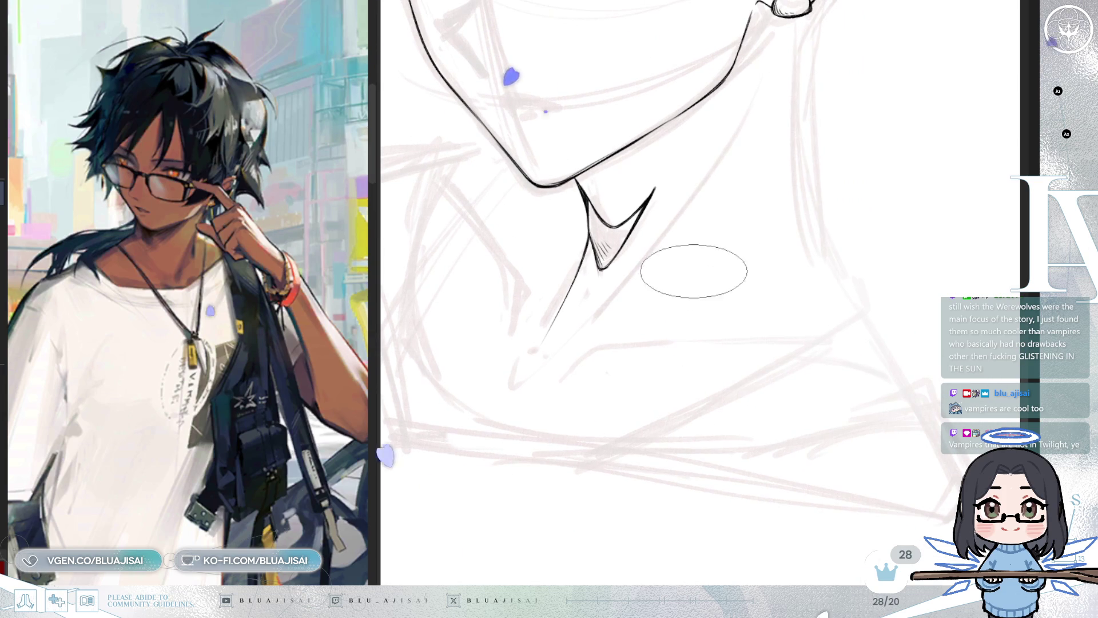
pyautogui.moveTo(748, 103); pyautogui.dragTo(598, 326)
pyautogui.moveTo(665, 246)
pyautogui.mouseDown()
pyautogui.moveTo(706, 220)
pyautogui.moveTo(649, 197)
pyautogui.moveTo(631, 245)
pyautogui.mouseUp()
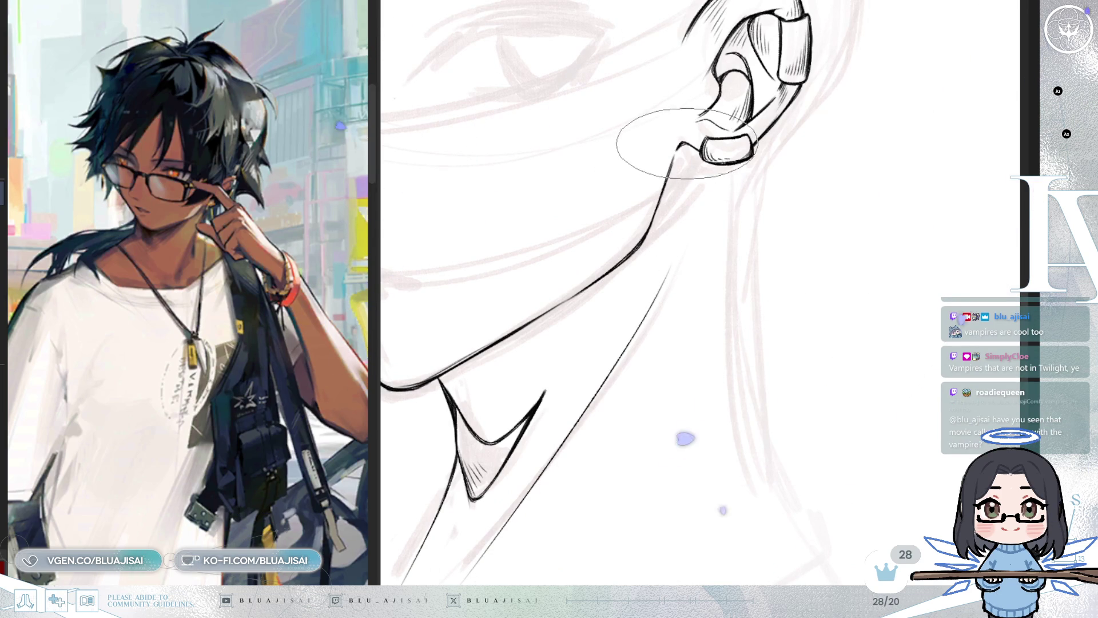
pyautogui.moveTo(559, 299)
pyautogui.mouseDown()
pyautogui.moveTo(632, 245)
pyautogui.moveTo(489, 416)
pyautogui.moveTo(657, 264)
pyautogui.moveTo(711, 232)
pyautogui.moveTo(576, 147)
pyautogui.mouseUp()
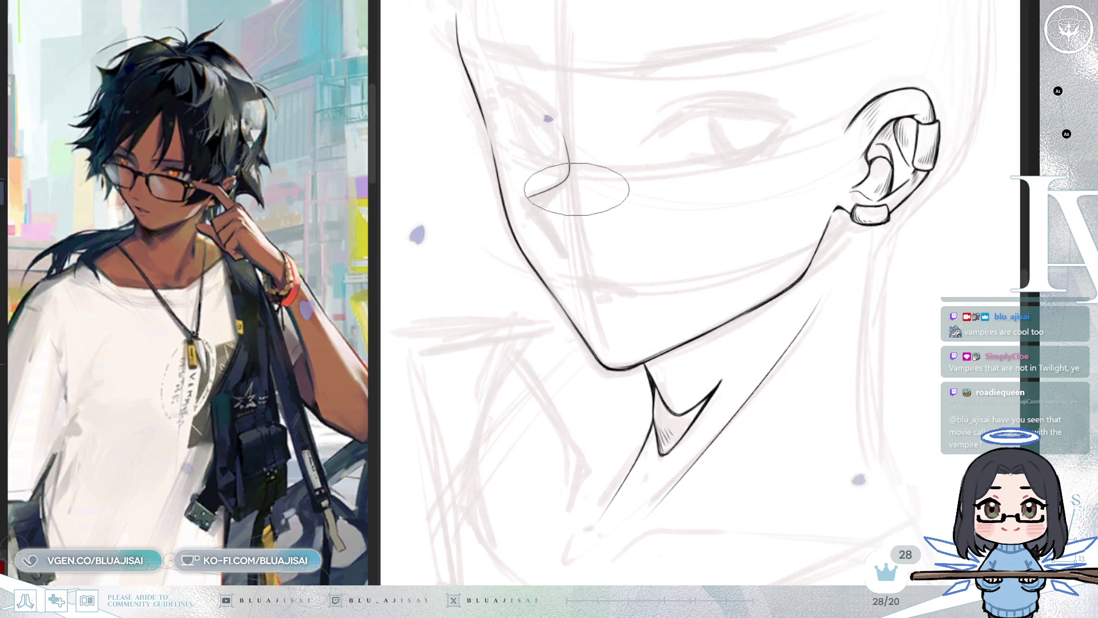
# Add a short ink stroke extending down from the nose tip, drawn in mirrored view
pyautogui.press('m')
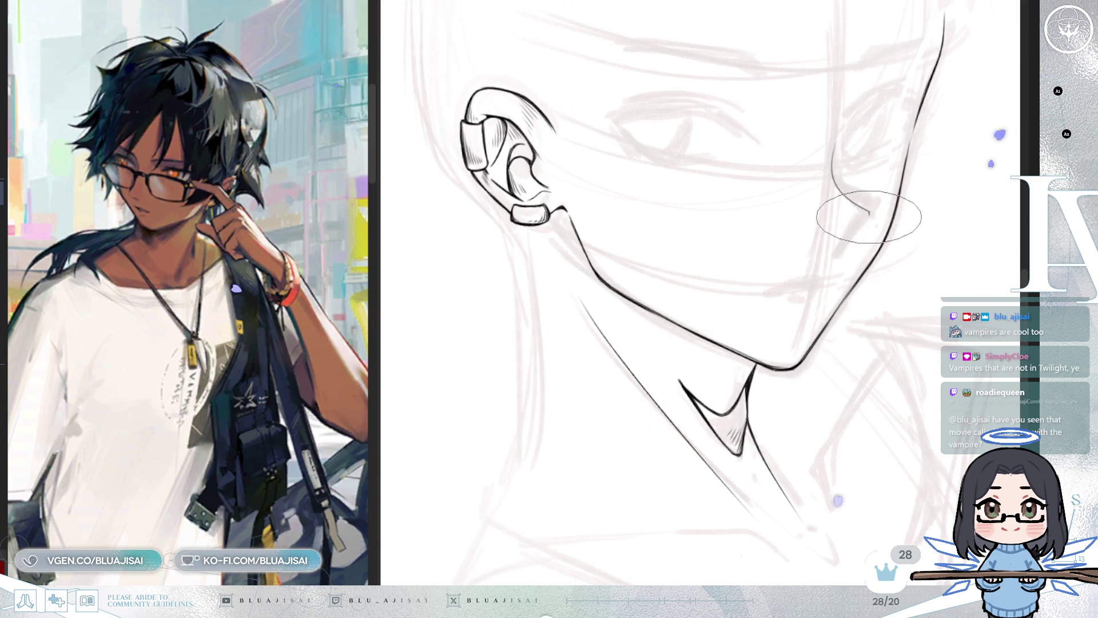
pyautogui.moveTo(869, 215); pyautogui.dragTo(837, 255)
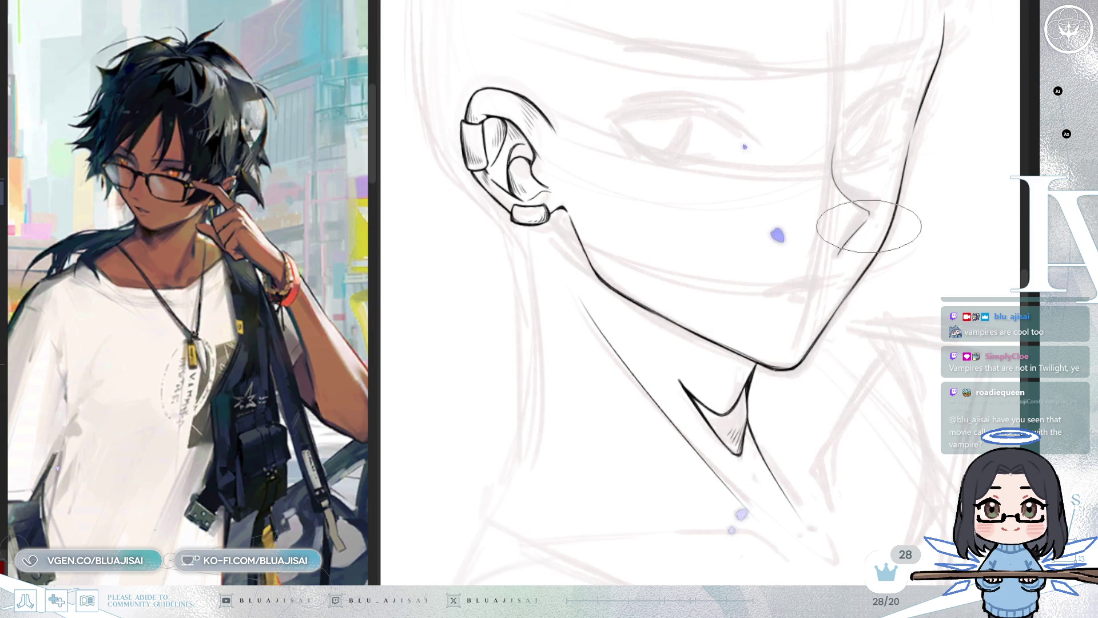
pyautogui.press('m')
pyautogui.scroll(-3, 909, 177)
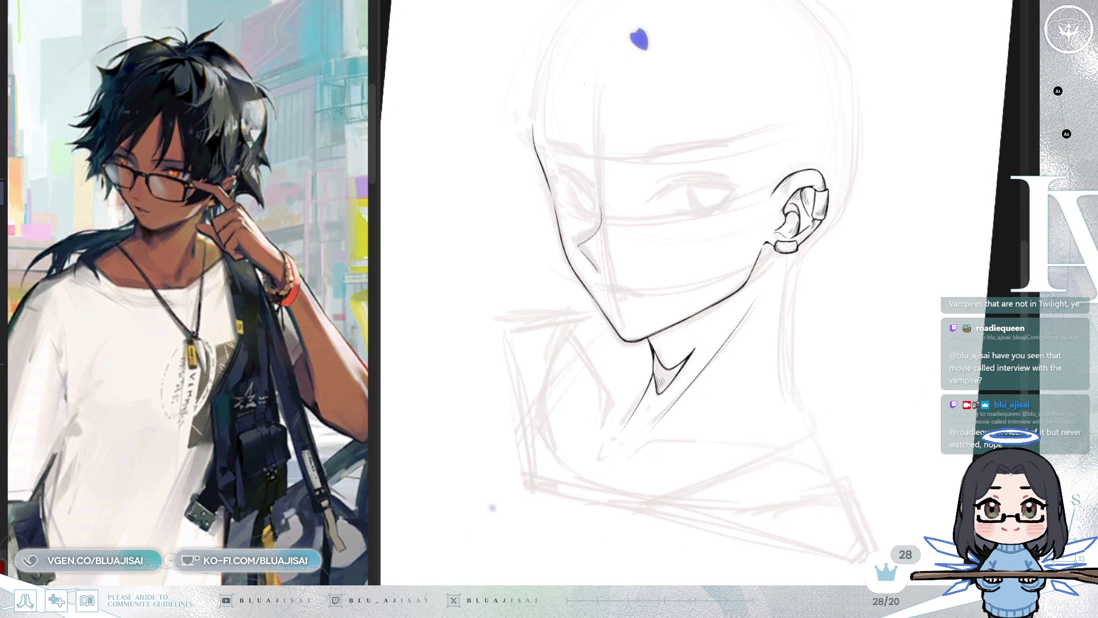
# Zoom in and hatch the shadow inside the chin V with a wide flat brush
pyautogui.scroll(3, 706, 361)
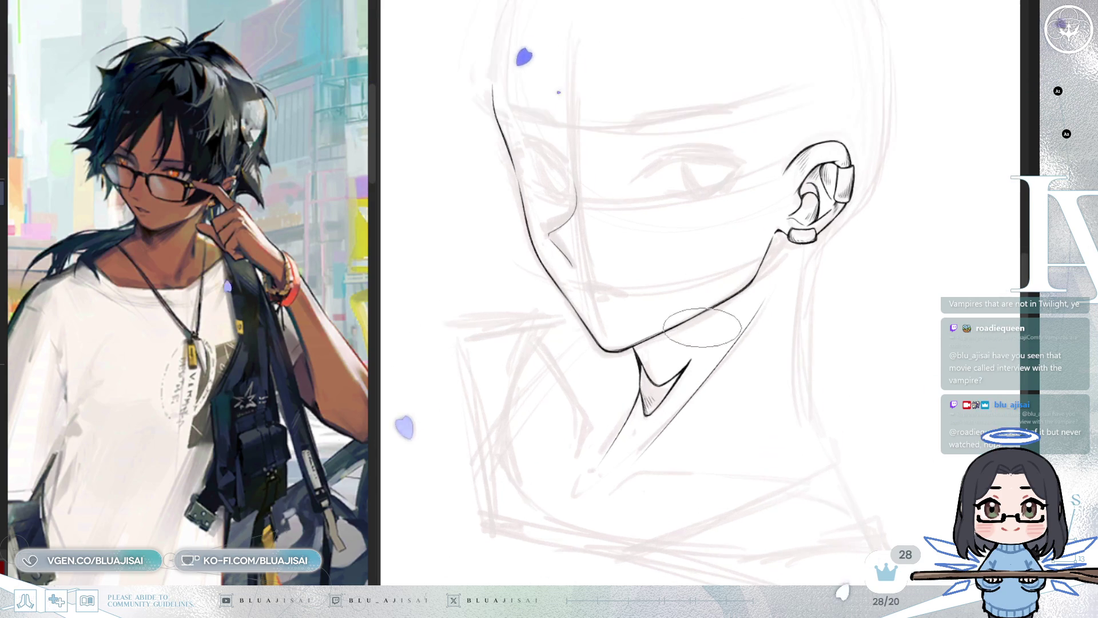
pyautogui.scroll(1, 706, 361)
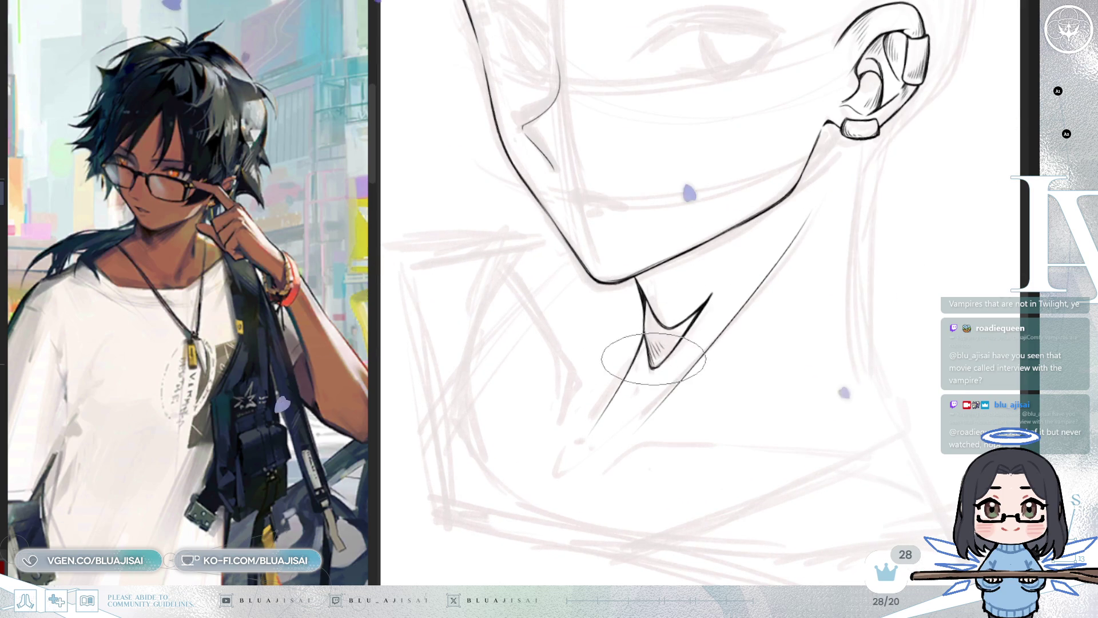
pyautogui.scroll(1, 661, 352)
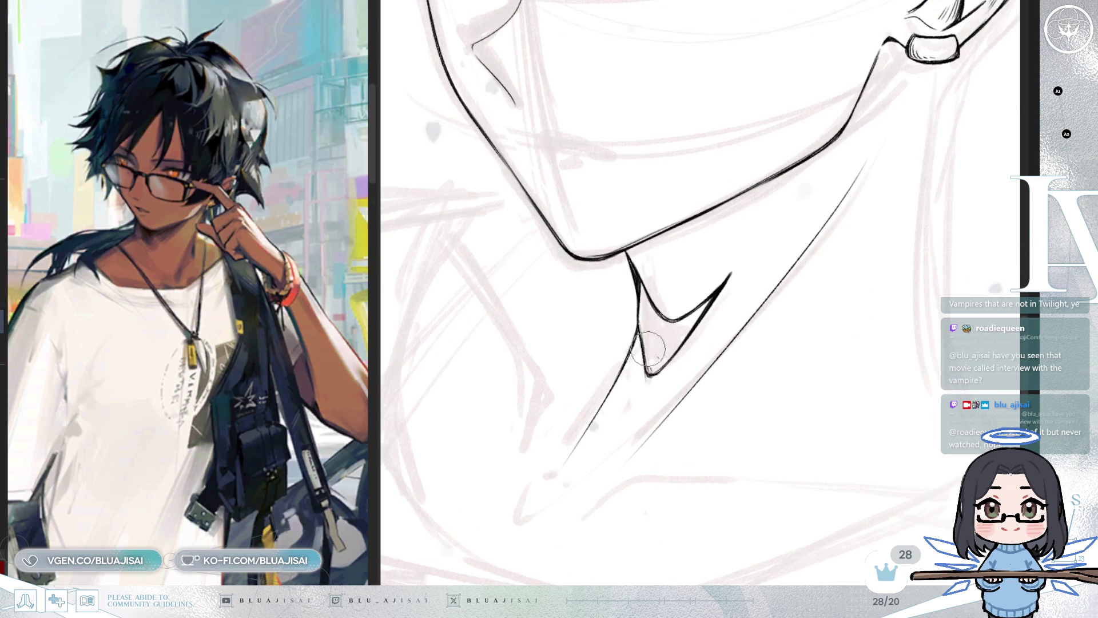
pyautogui.press('e')
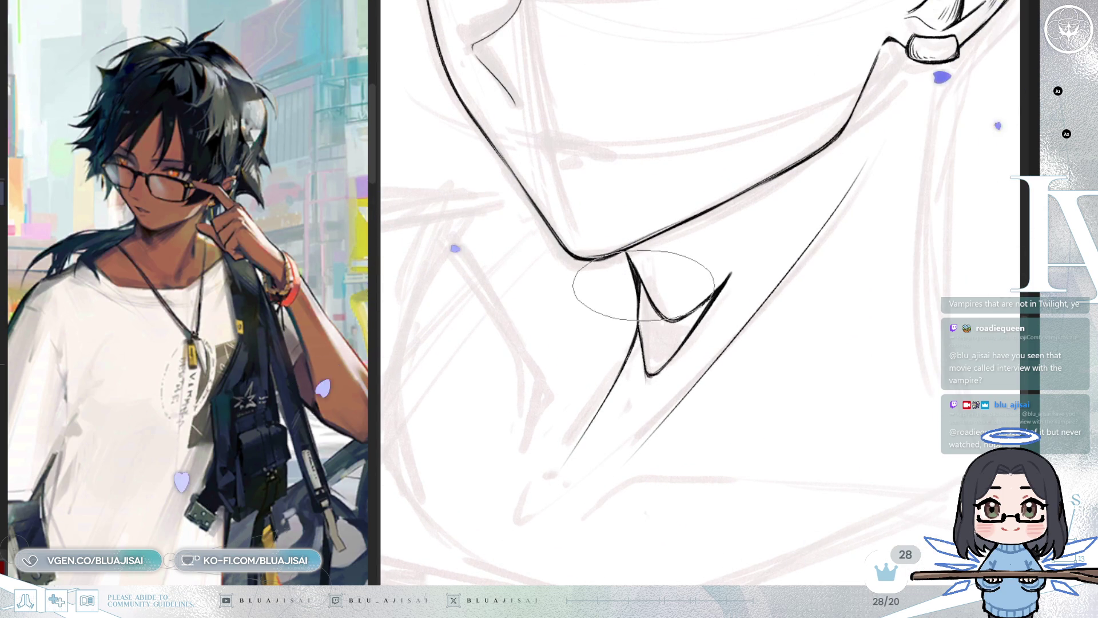
pyautogui.moveTo(638, 302)
pyautogui.mouseDown()
pyautogui.moveTo(628, 300)
pyautogui.moveTo(644, 343)
pyautogui.moveTo(662, 319)
pyautogui.moveTo(650, 368)
pyautogui.moveTo(698, 310)
pyautogui.mouseUp()
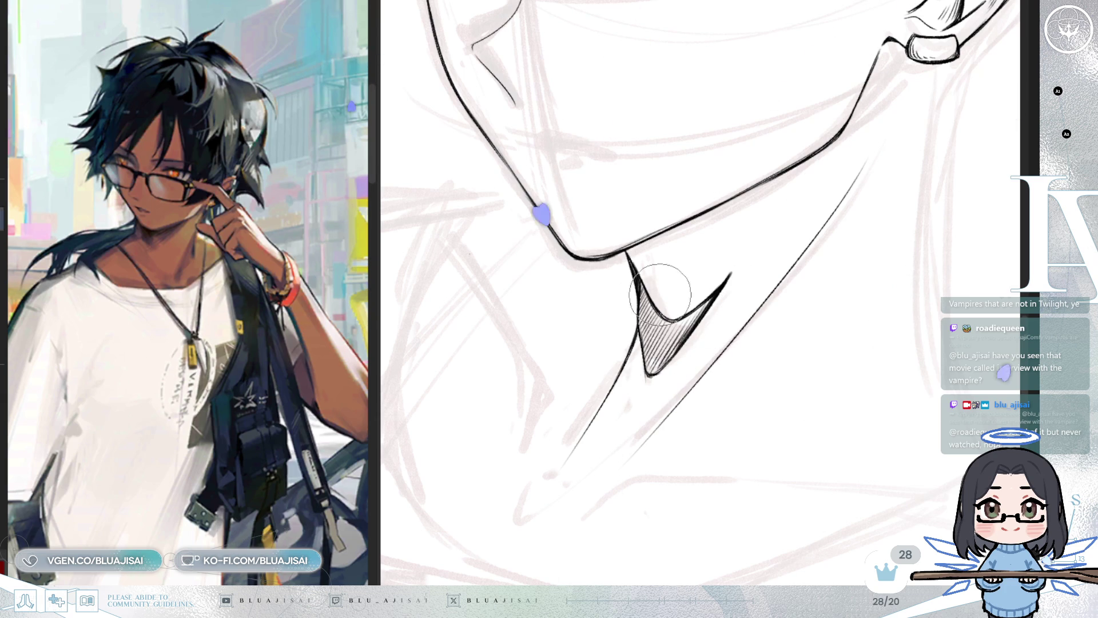
pyautogui.moveTo(539, 213)
pyautogui.mouseDown()
pyautogui.moveTo(670, 268)
pyautogui.moveTo(690, 257)
pyautogui.mouseUp()
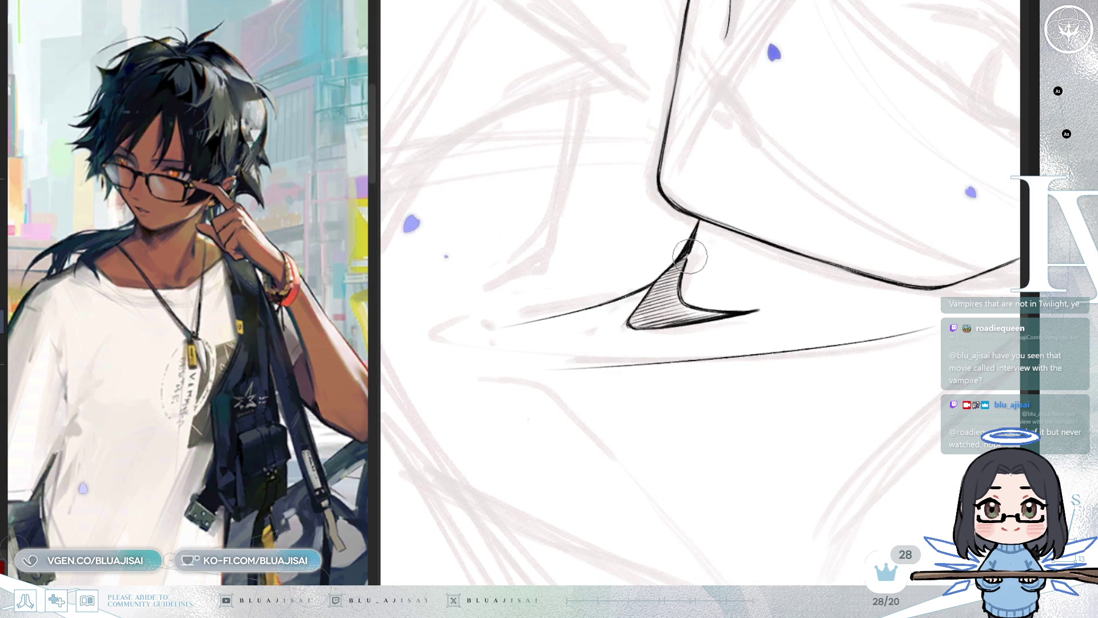
pyautogui.moveTo(690, 257); pyautogui.dragTo(711, 290)
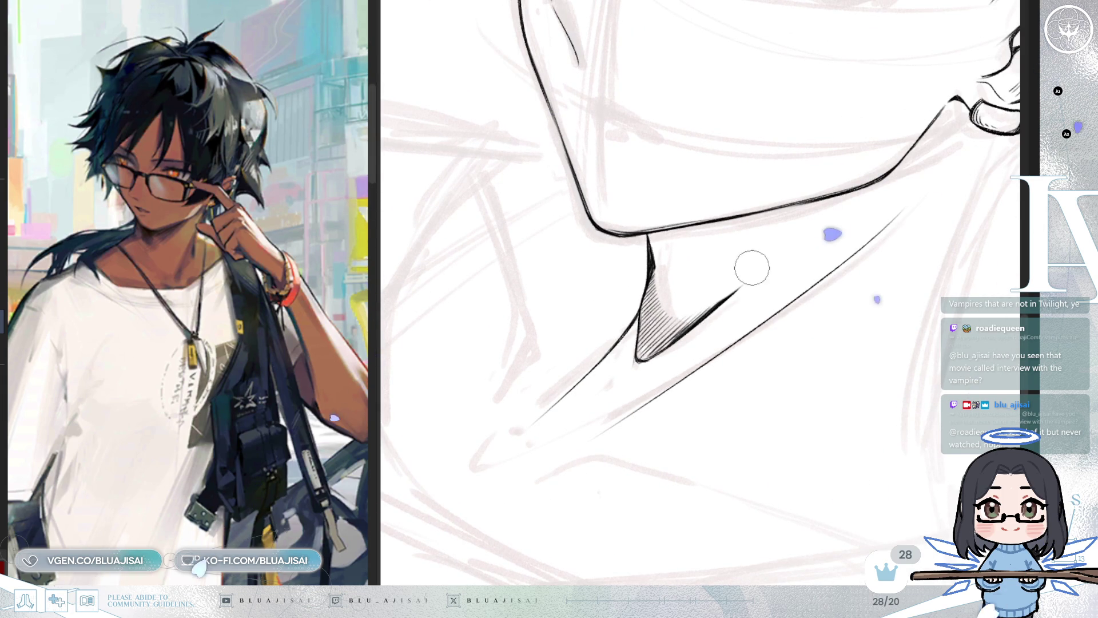
pyautogui.press('e')
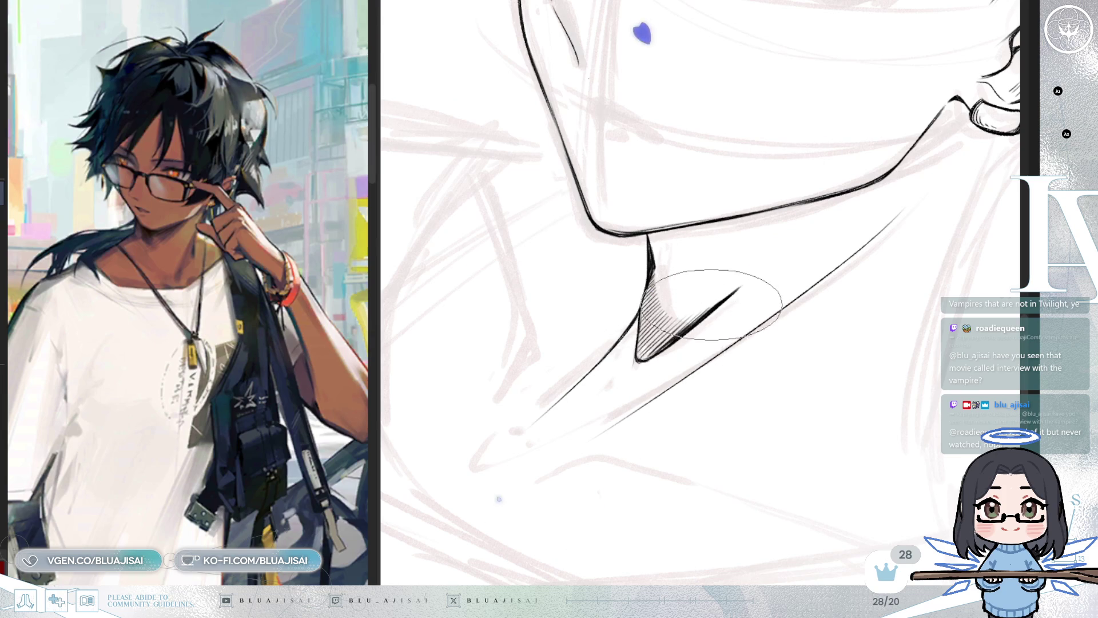
pyautogui.scroll(-10, 711, 303)
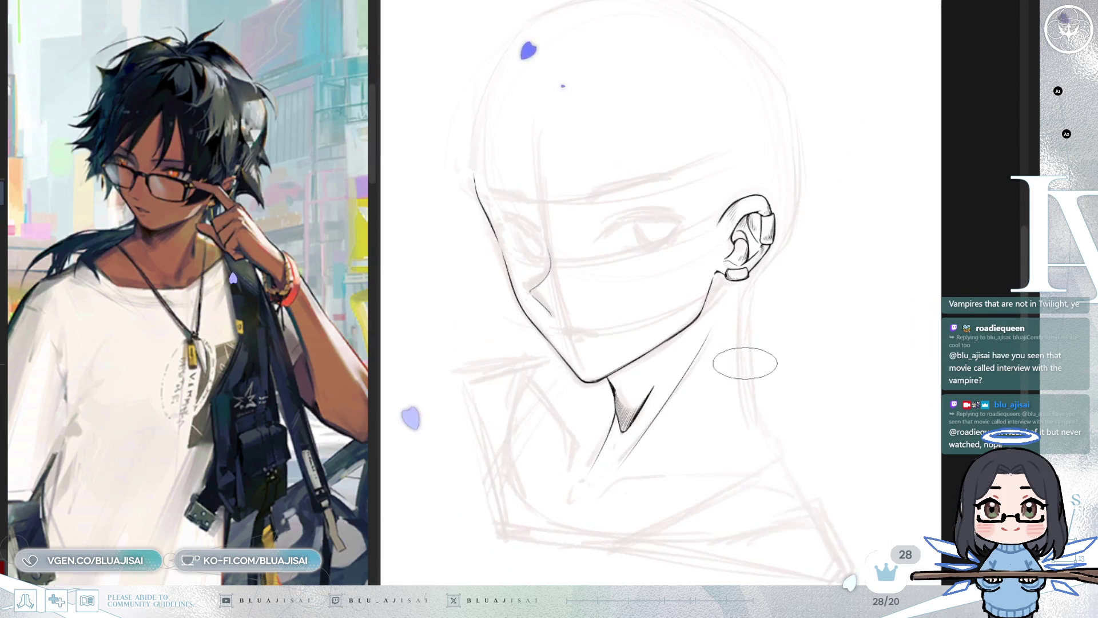
pyautogui.moveTo(745, 363)
pyautogui.mouseDown()
pyautogui.moveTo(799, 311)
pyautogui.moveTo(789, 312)
pyautogui.mouseUp()
pyautogui.scroll(10, 788, 313)
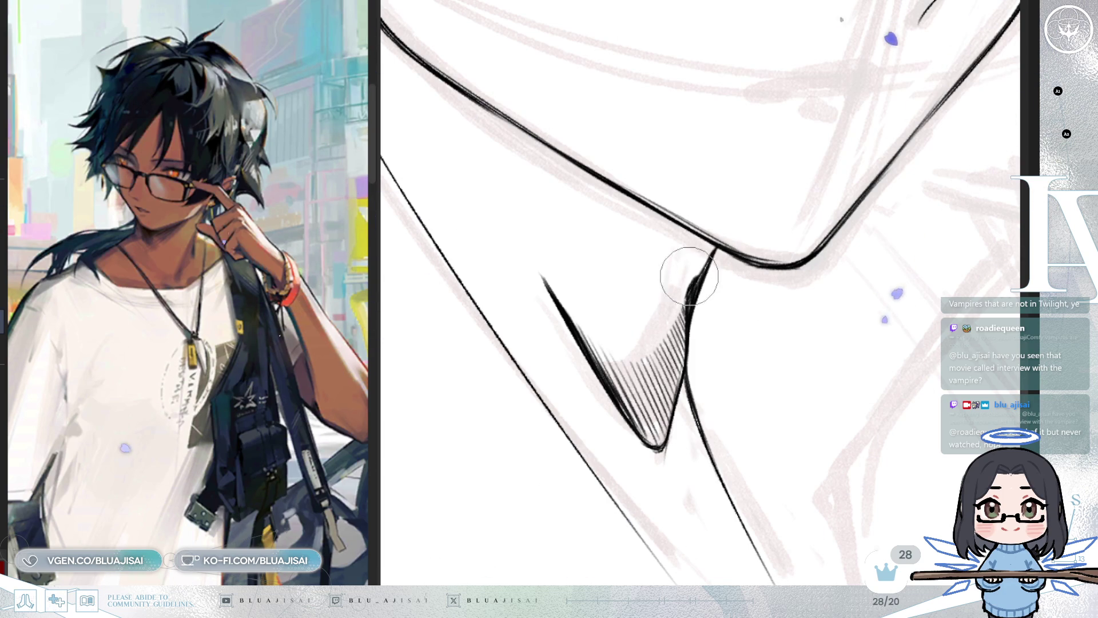
pyautogui.scroll(-3, 710, 249)
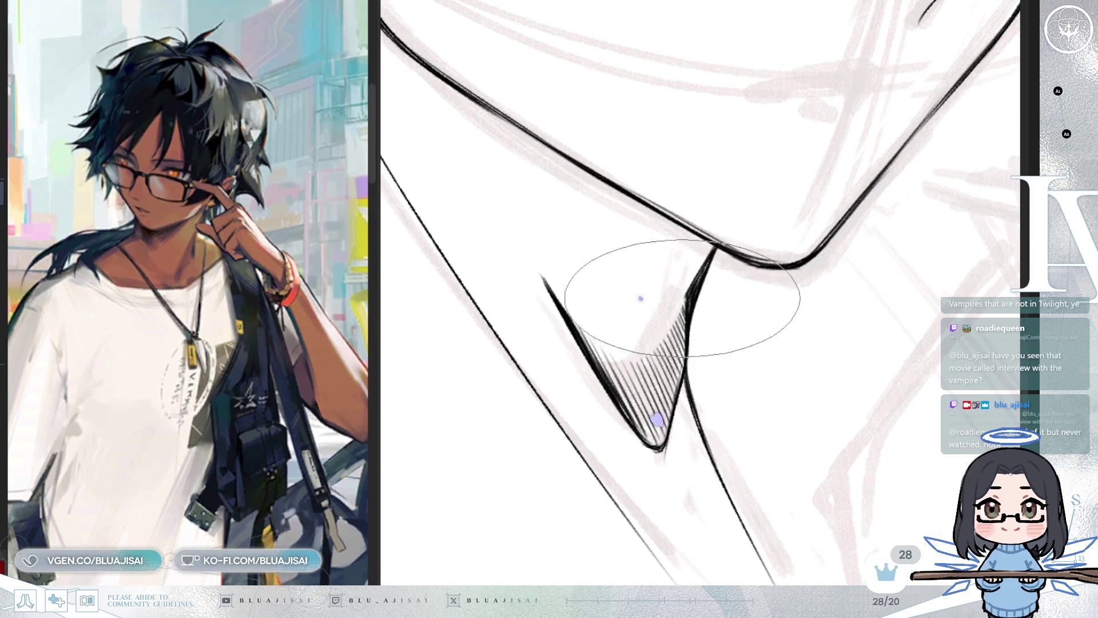
pyautogui.scroll(-3, 685, 294)
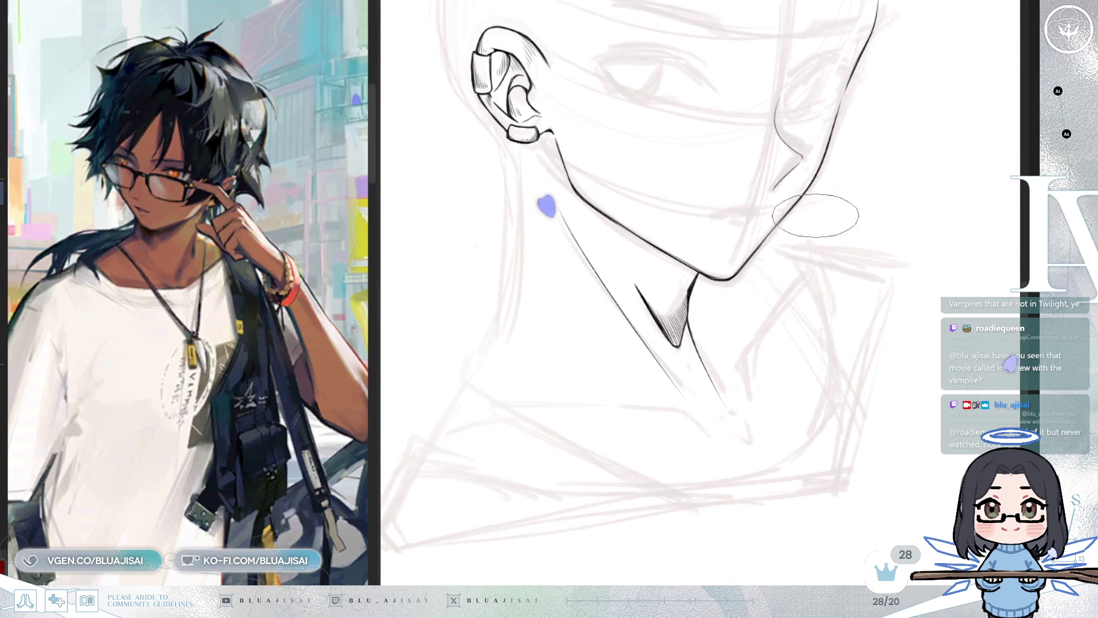
pyautogui.press('m')
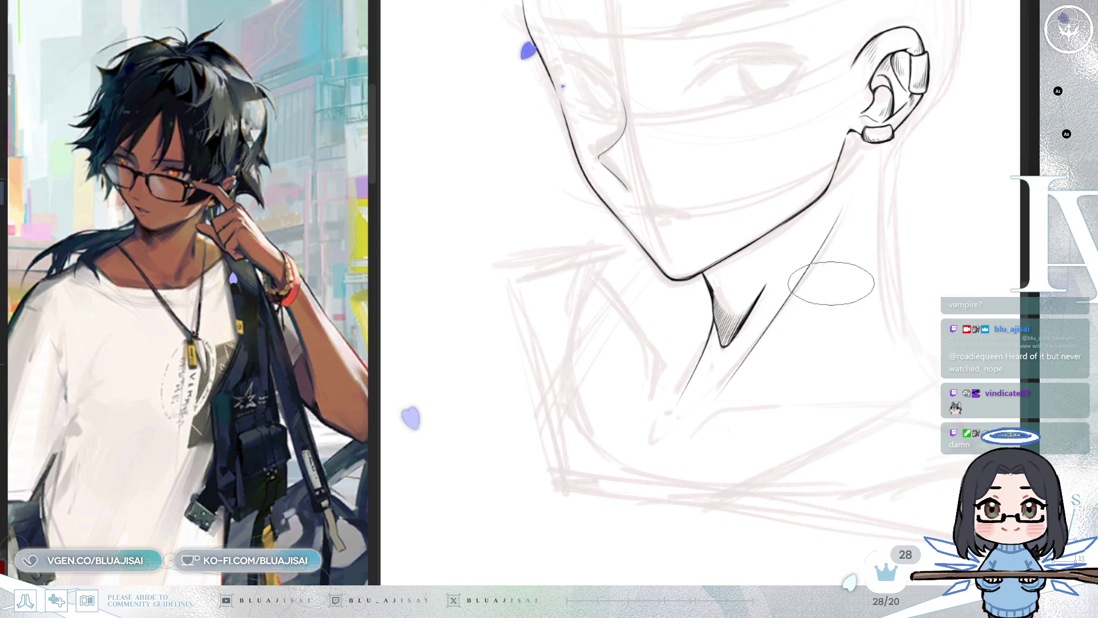
pyautogui.moveTo(823, 312); pyautogui.dragTo(806, 296)
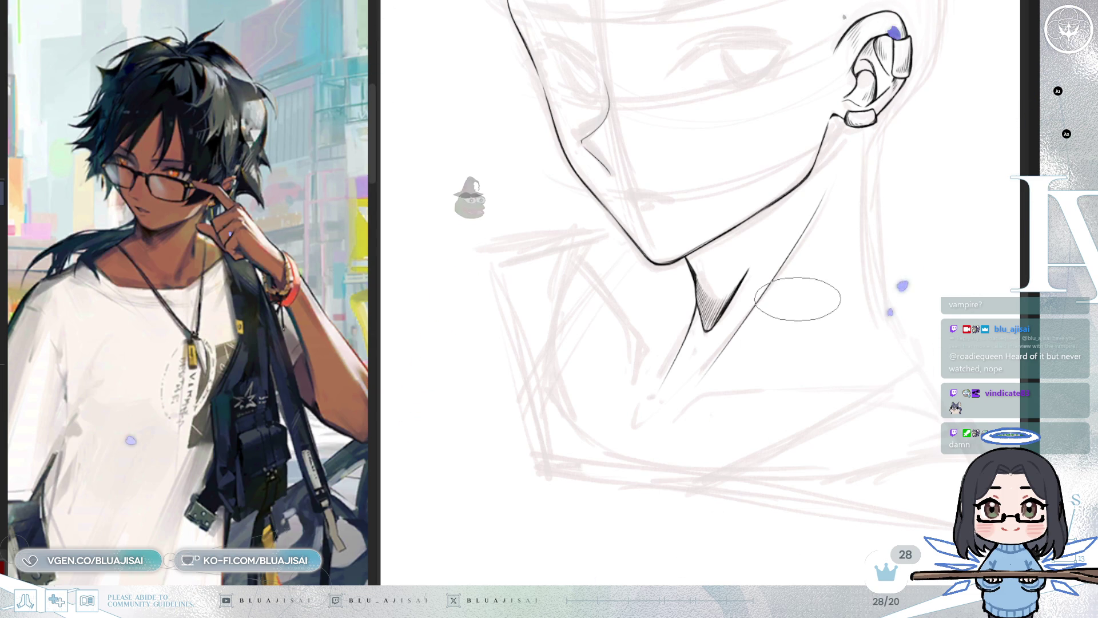
pyautogui.moveTo(798, 299)
pyautogui.mouseDown()
pyautogui.moveTo(762, 335)
pyautogui.moveTo(679, 362)
pyautogui.moveTo(636, 331)
pyautogui.mouseUp()
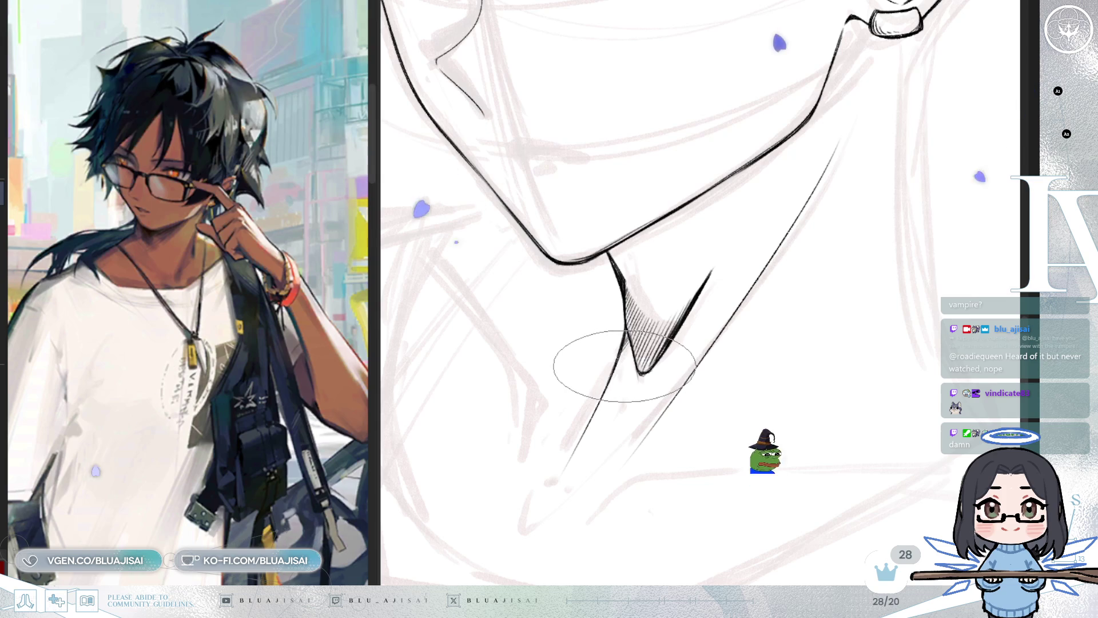
pyautogui.moveTo(642, 387); pyautogui.dragTo(633, 320)
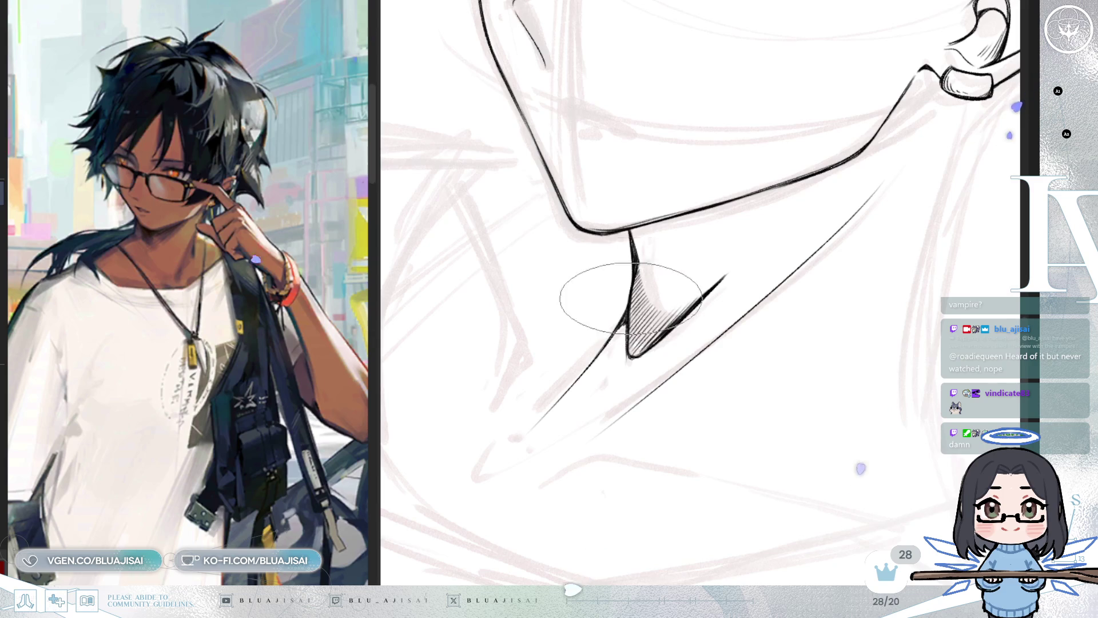
pyautogui.press('Delete')
pyautogui.press('Delete')
pyautogui.scroll(-2, 770, 290)
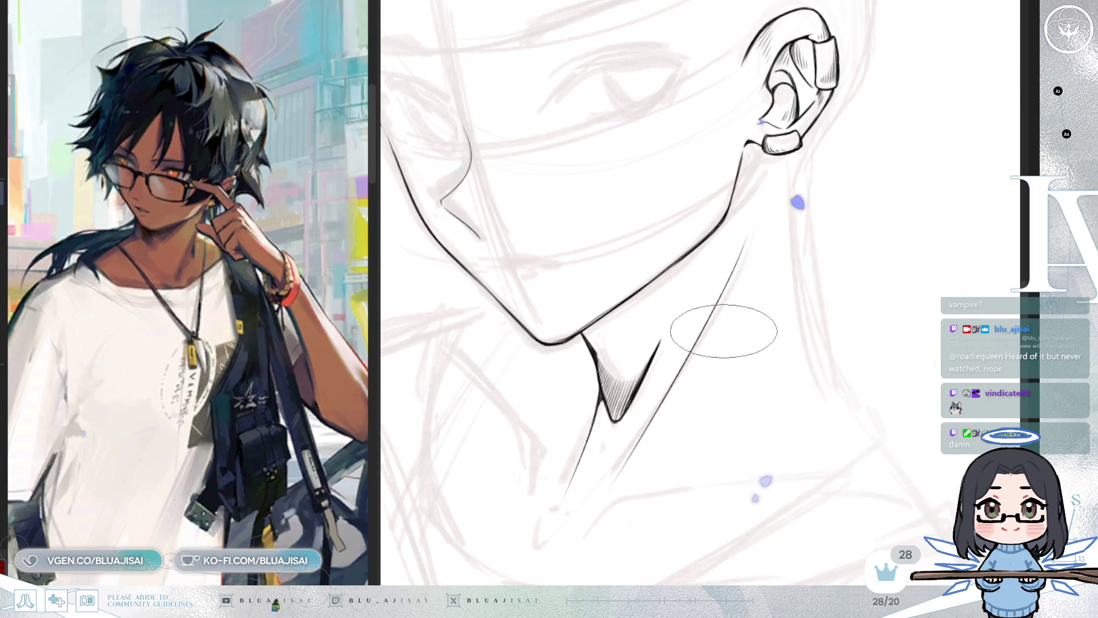
pyautogui.press('m')
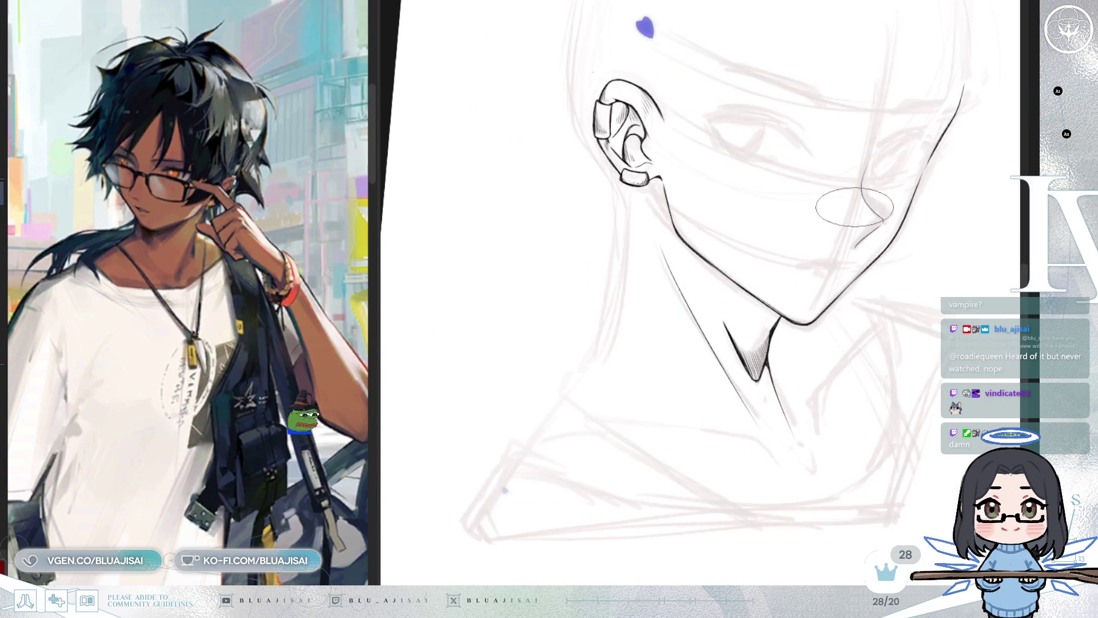
# Ink a curved collarbone line across the base of the neck
pyautogui.press('m')
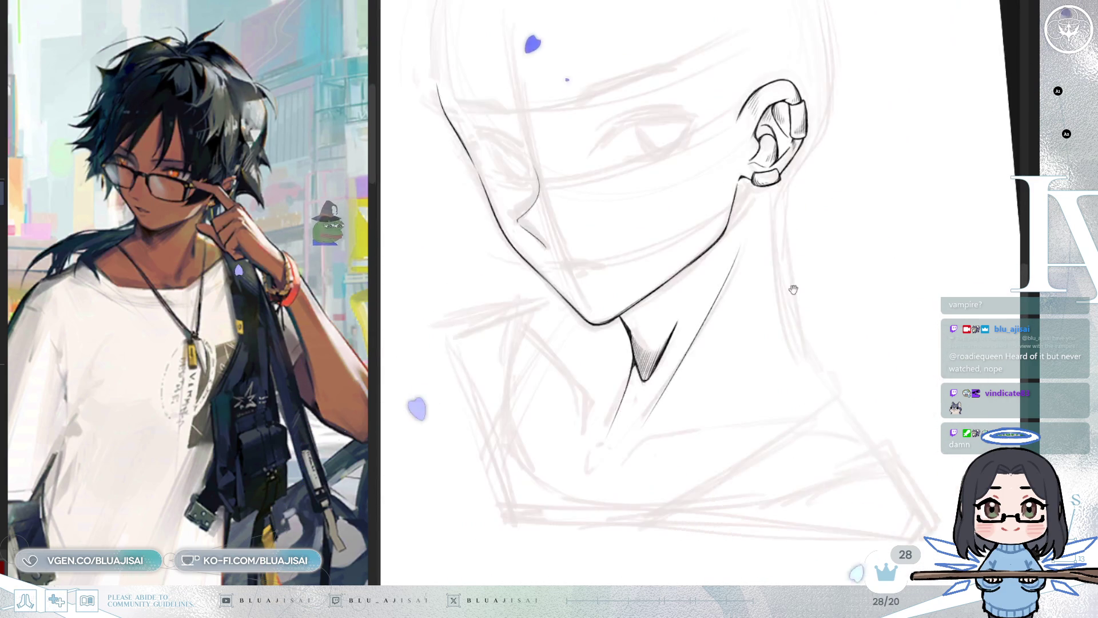
pyautogui.scroll(-5, 699, 294)
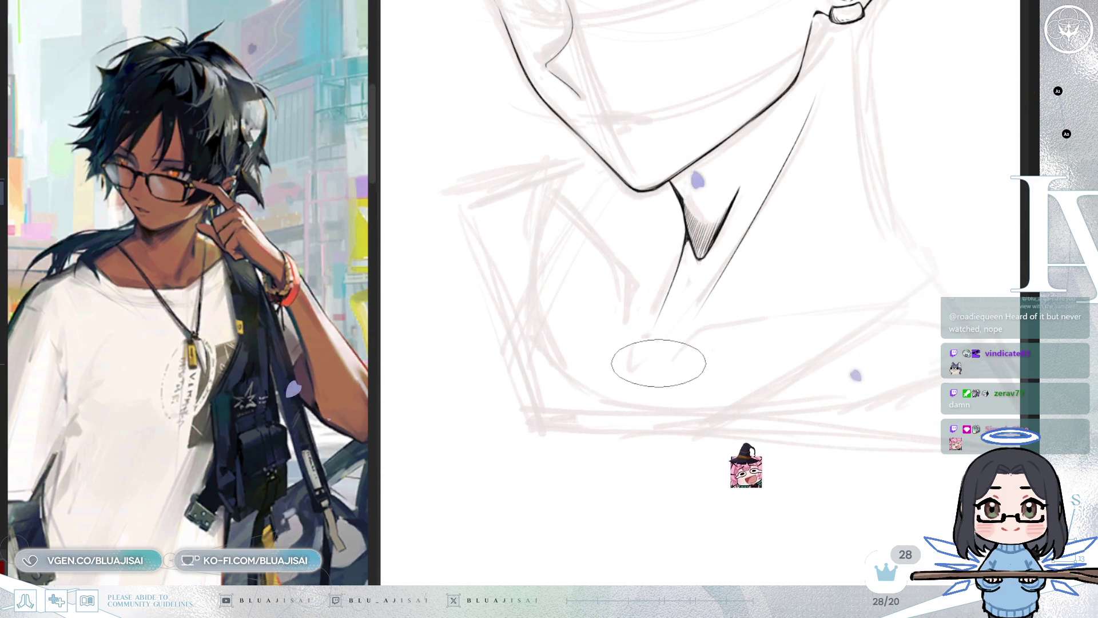
pyautogui.moveTo(655, 371)
pyautogui.mouseDown()
pyautogui.moveTo(689, 335)
pyautogui.moveTo(755, 328)
pyautogui.mouseUp()
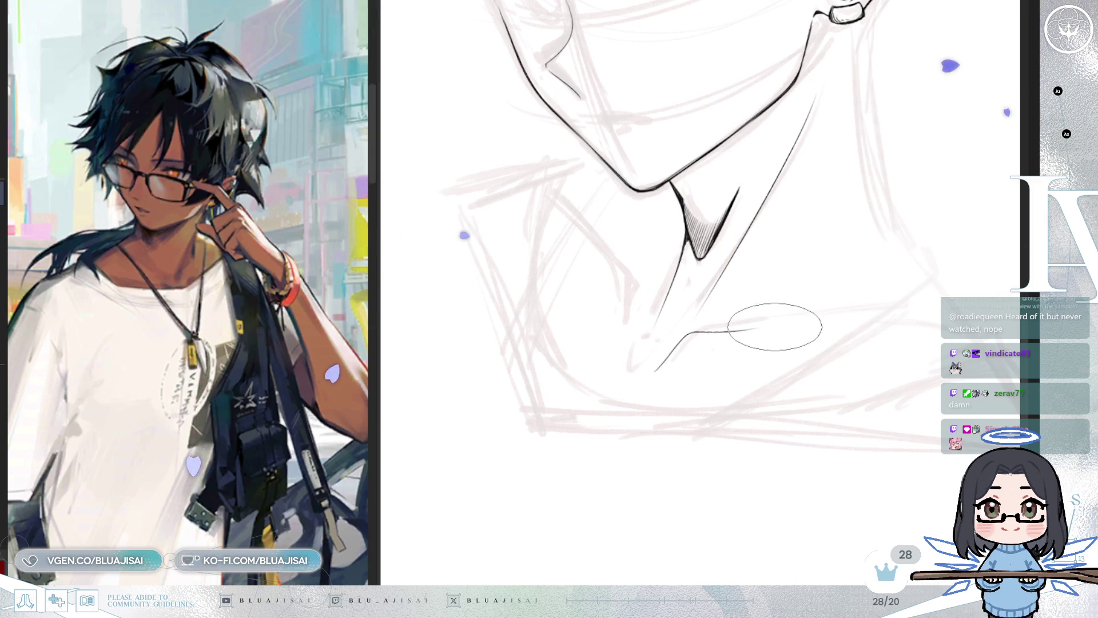
pyautogui.press('Delete')
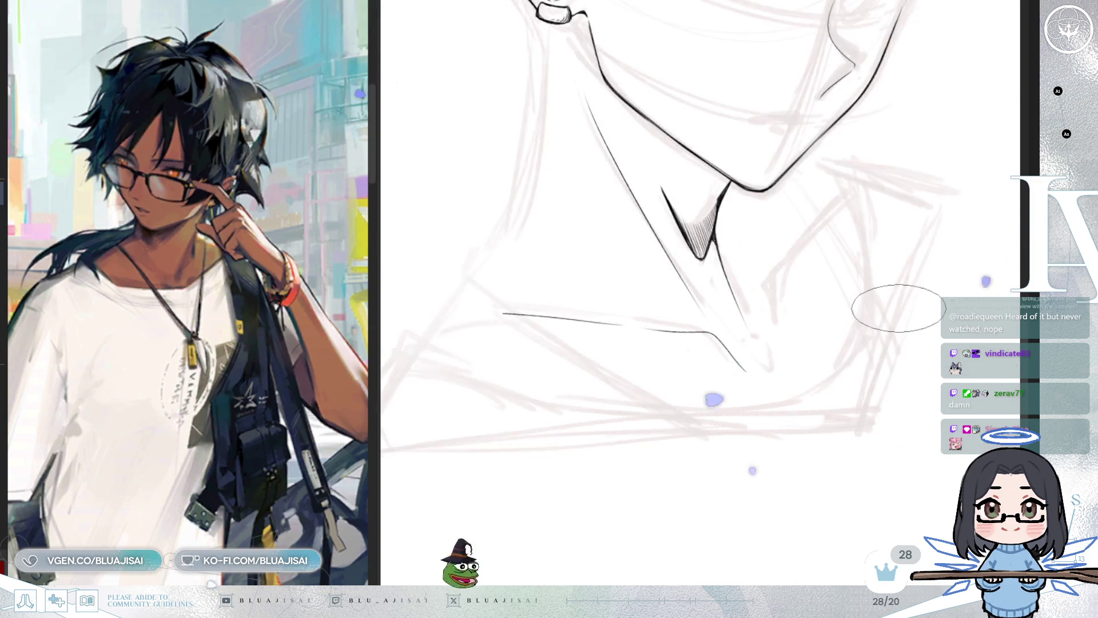
pyautogui.press('Delete')
pyautogui.press('Delete')
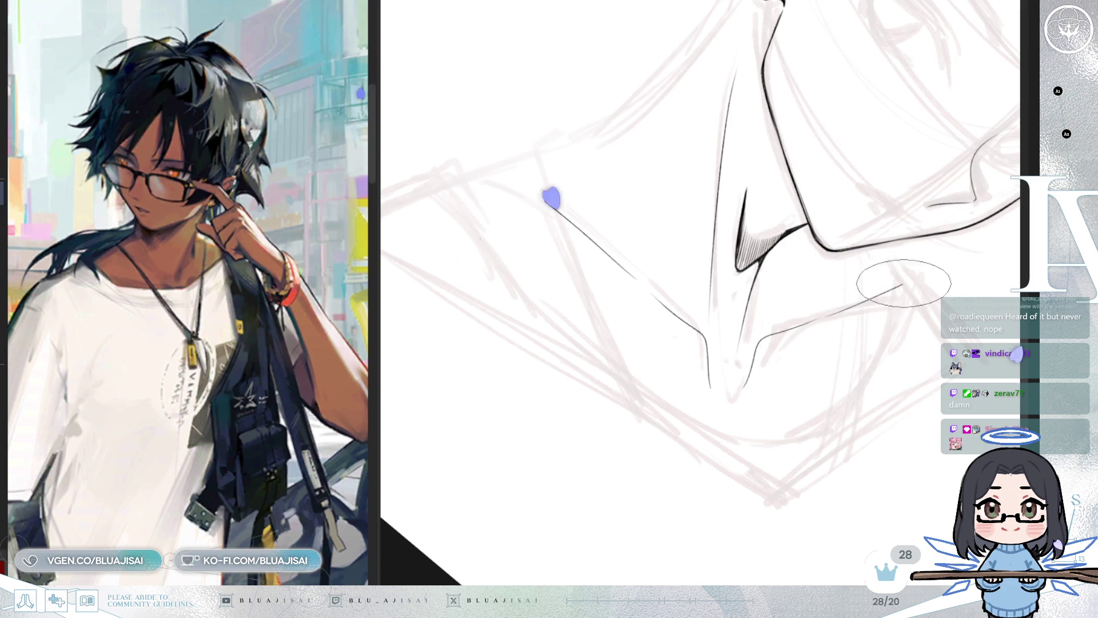
pyautogui.press('Delete')
pyautogui.press('Delete')
pyautogui.press('Delete')
pyautogui.press('Delete')
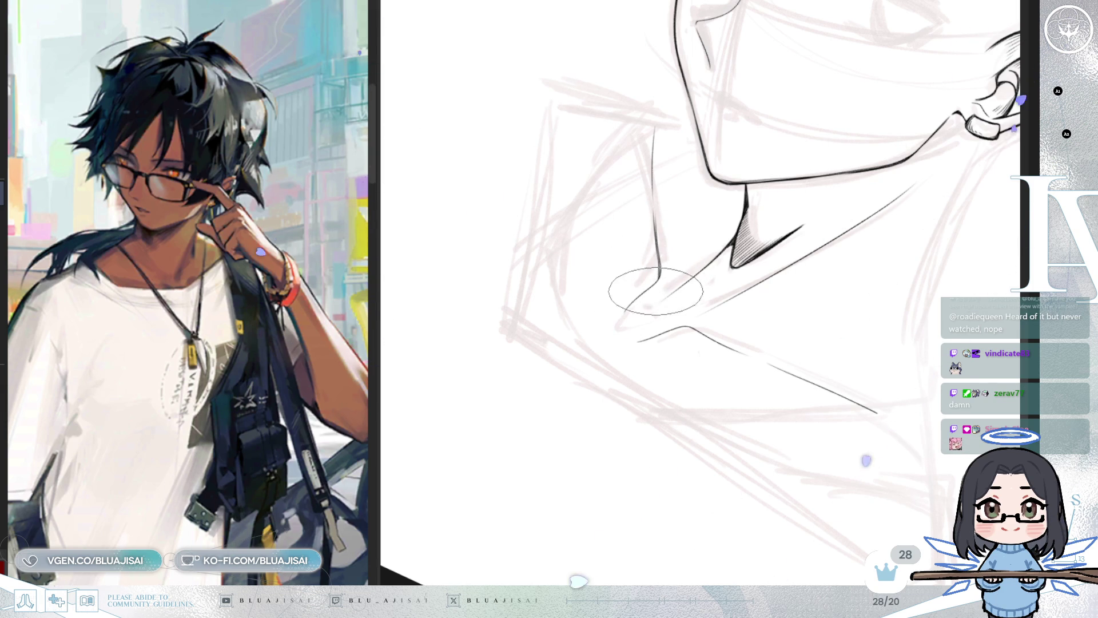
pyautogui.press('-')
pyautogui.press('-')
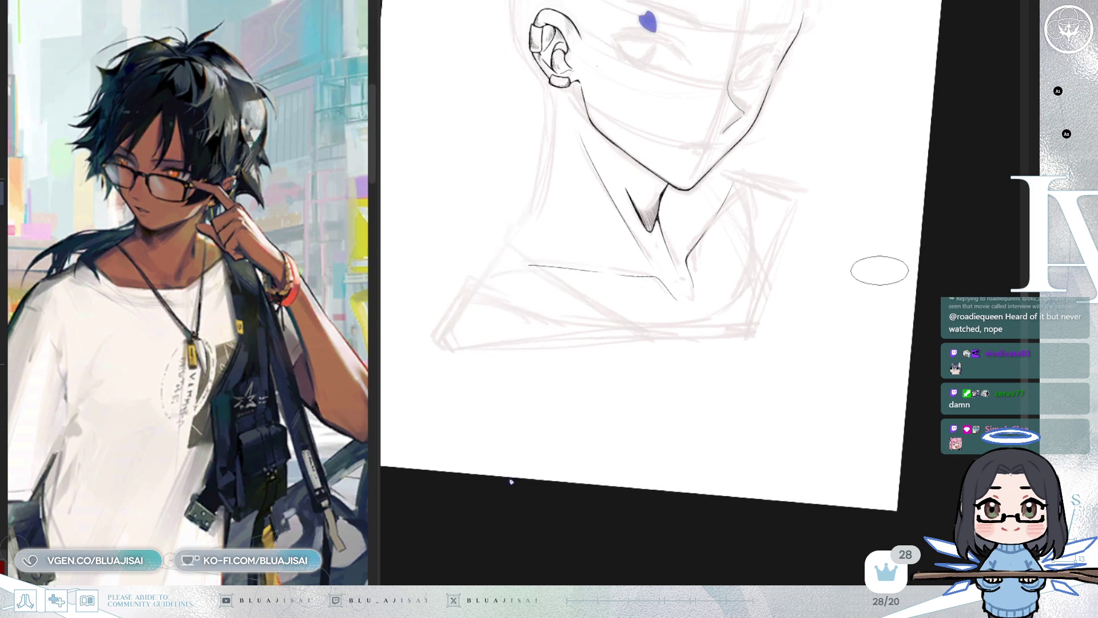
# Rotate and mirror the canvas around the neck base, then return the view upright
pyautogui.press('-')
pyautogui.press('+')
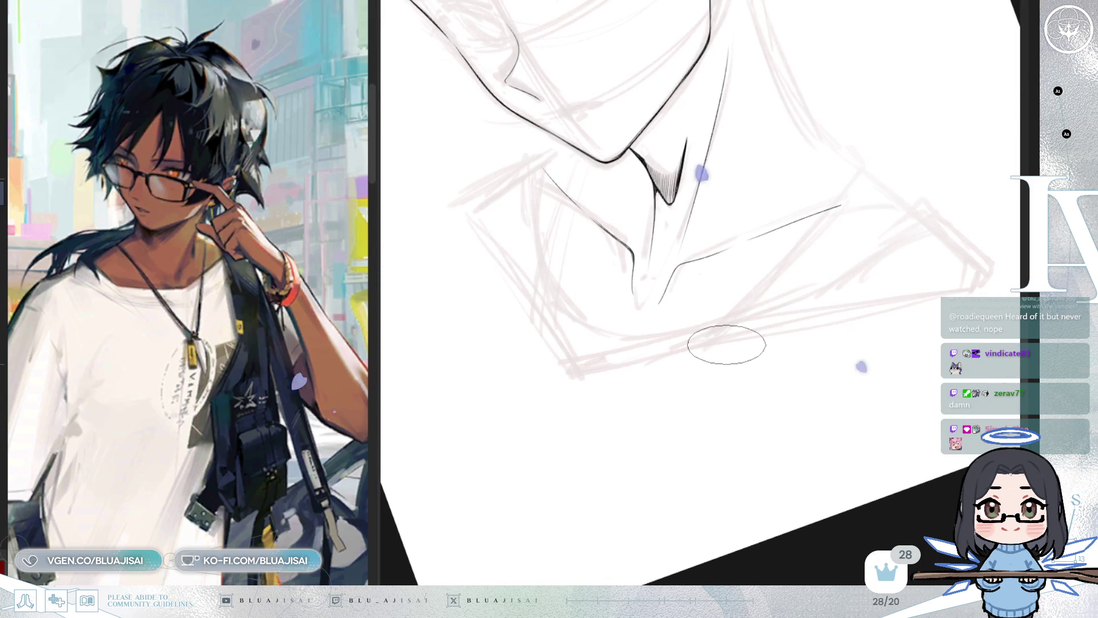
pyautogui.press('+')
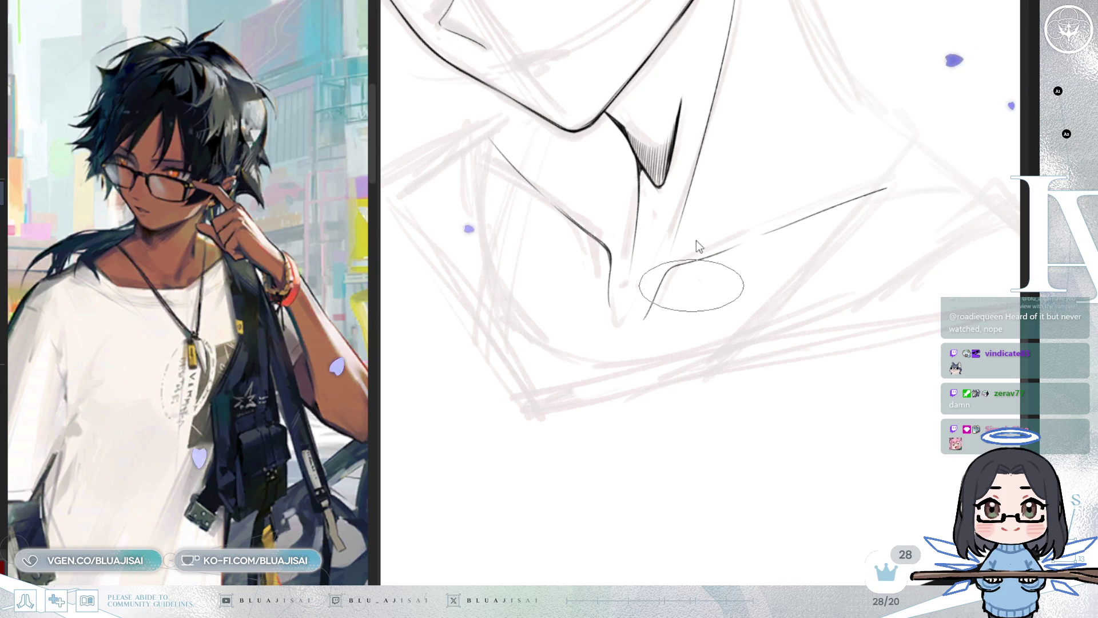
pyautogui.press('+')
pyautogui.press('+')
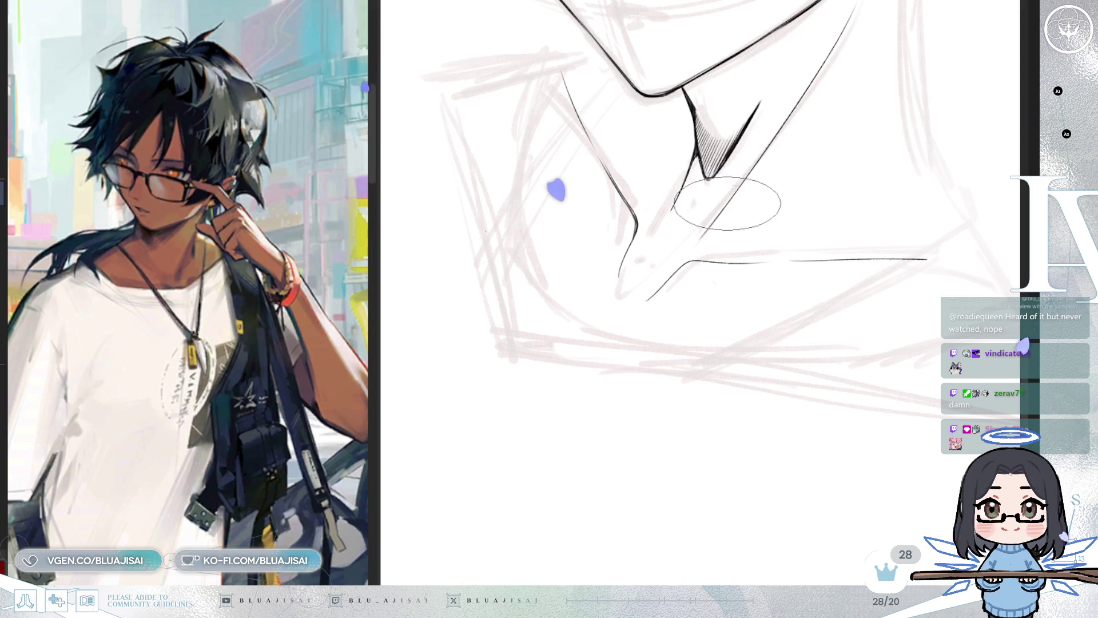
pyautogui.press('h')
pyautogui.press('h')
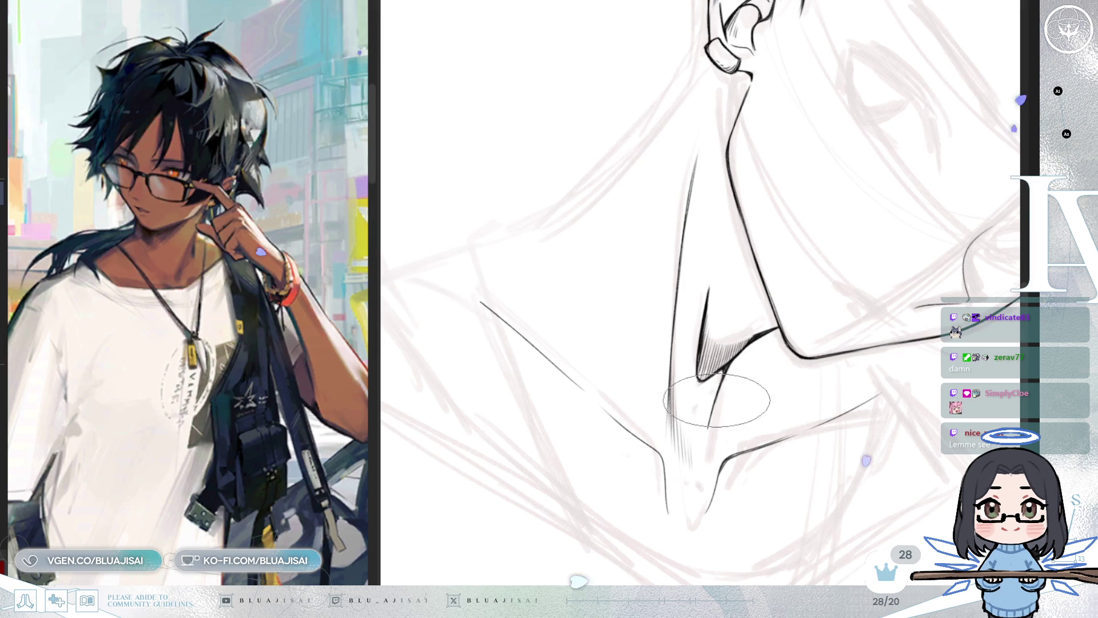
pyautogui.moveTo(703, 423)
pyautogui.mouseDown()
pyautogui.moveTo(821, 289)
pyautogui.moveTo(770, 288)
pyautogui.mouseUp()
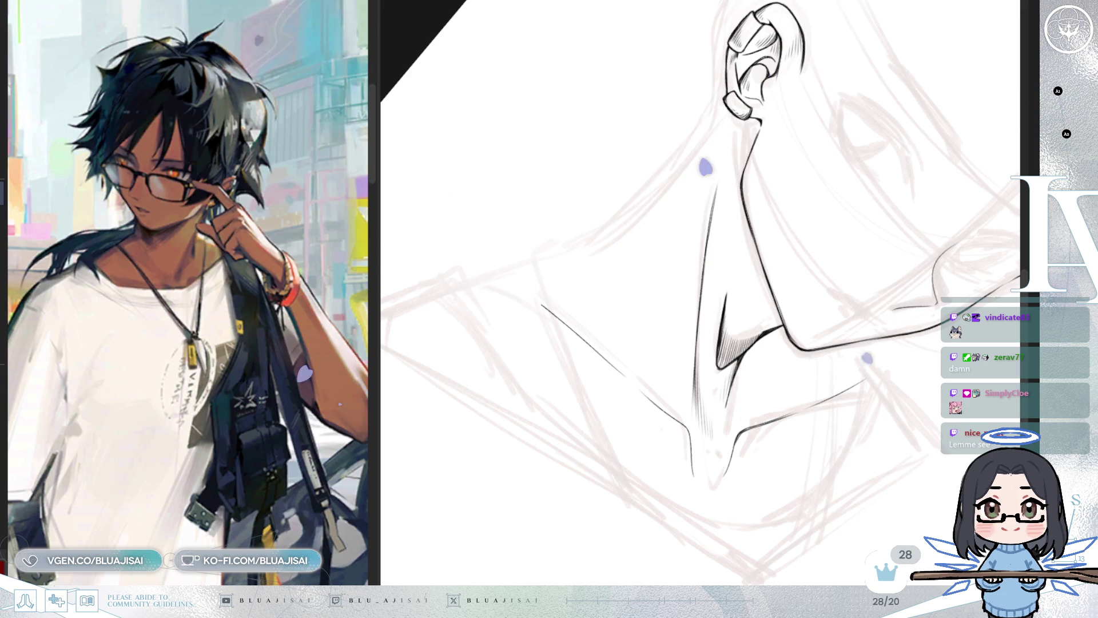
pyautogui.moveTo(770, 288)
pyautogui.mouseDown()
pyautogui.moveTo(887, 270)
pyautogui.moveTo(826, 277)
pyautogui.mouseUp()
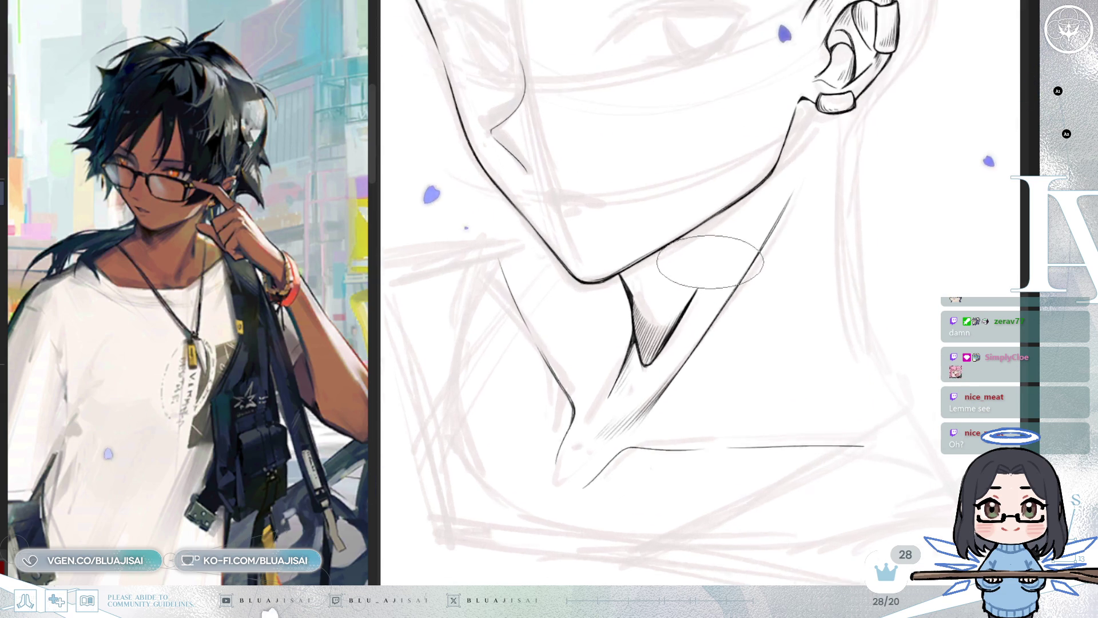
# Undo the dense chin shading and redraw fine, light parallel hatch lines under the chin with a smaller flat brush
pyautogui.scroll(3, 618, 313)
pyautogui.scroll(2, 614, 309)
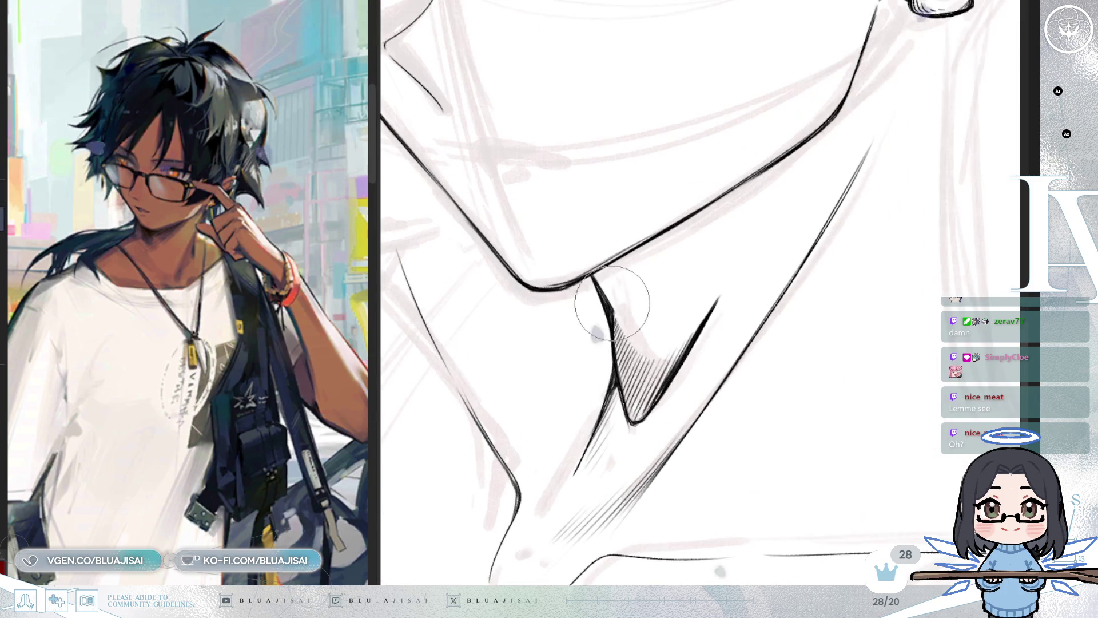
pyautogui.hotkey('ctrl', 'z')
pyautogui.press('[')
pyautogui.press('[')
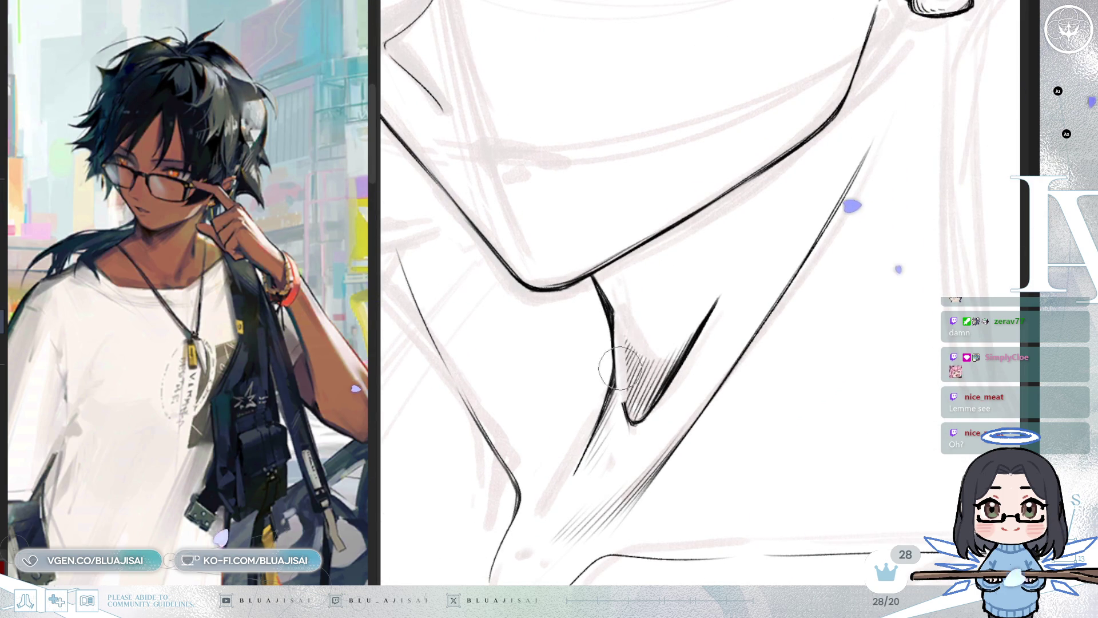
pyautogui.hotkey('ctrl', 'z')
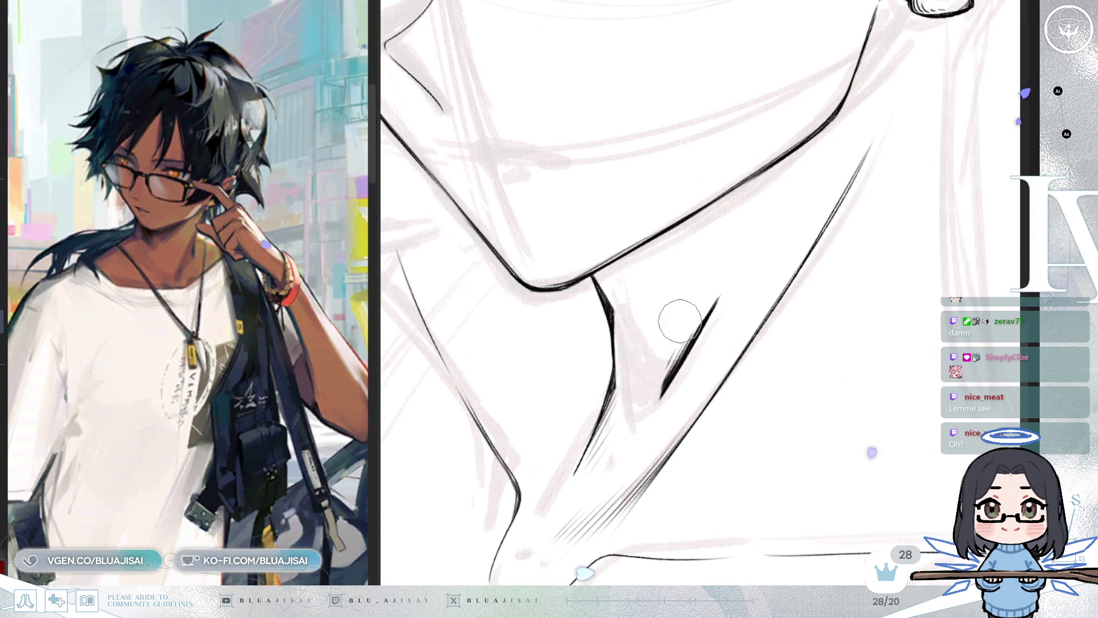
pyautogui.press('e')
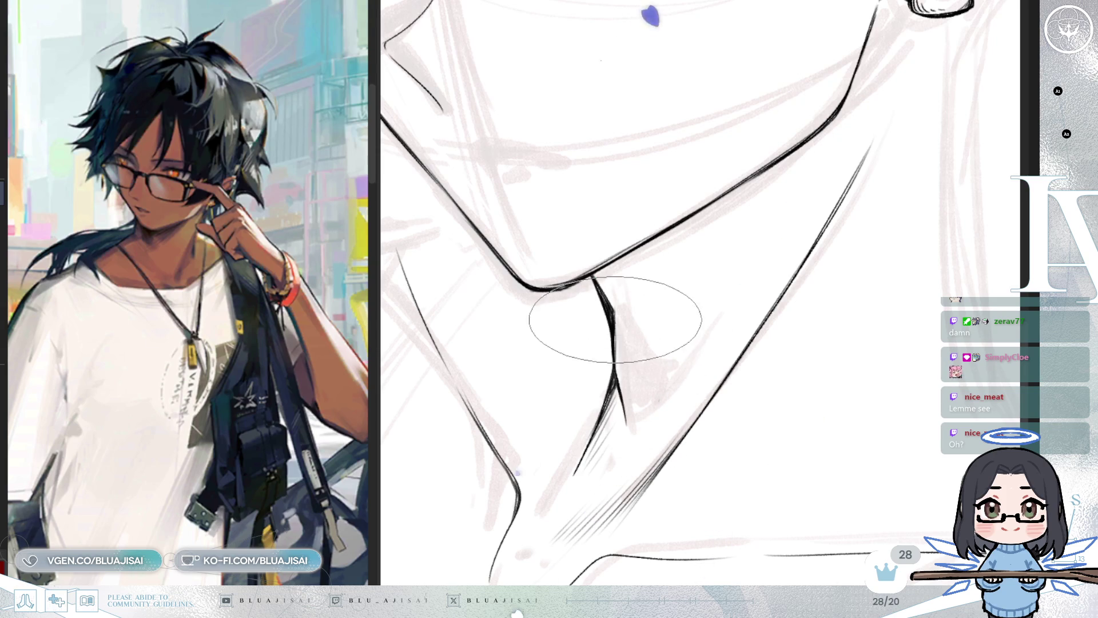
pyautogui.moveTo(619, 343); pyautogui.dragTo(650, 393)
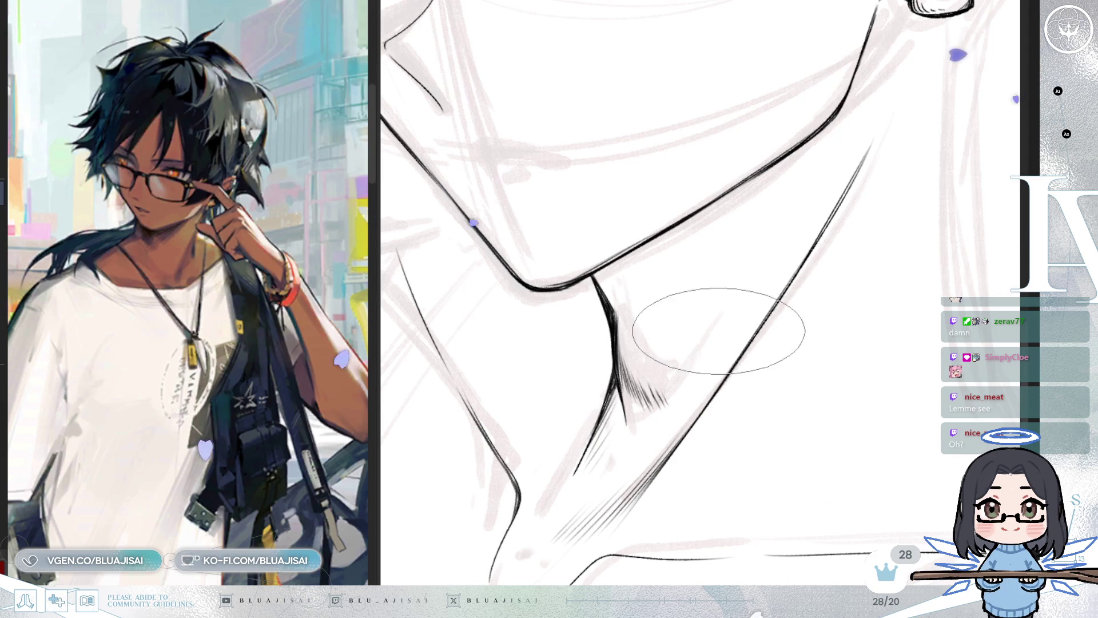
# Zoom the view to inspect the hatched shadow where the jaw meets the neck
pyautogui.scroll(-5, 711, 318)
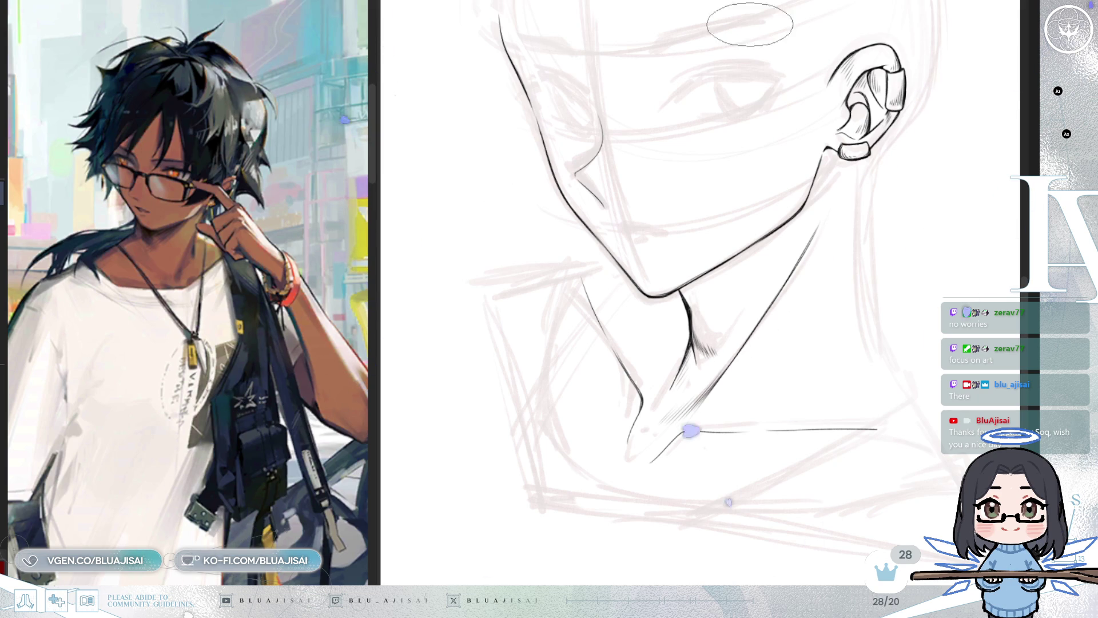
# Pan to the neck and ink a thin, slightly curved line from the chin down the neck
pyautogui.moveTo(840, 239); pyautogui.dragTo(795, 197)
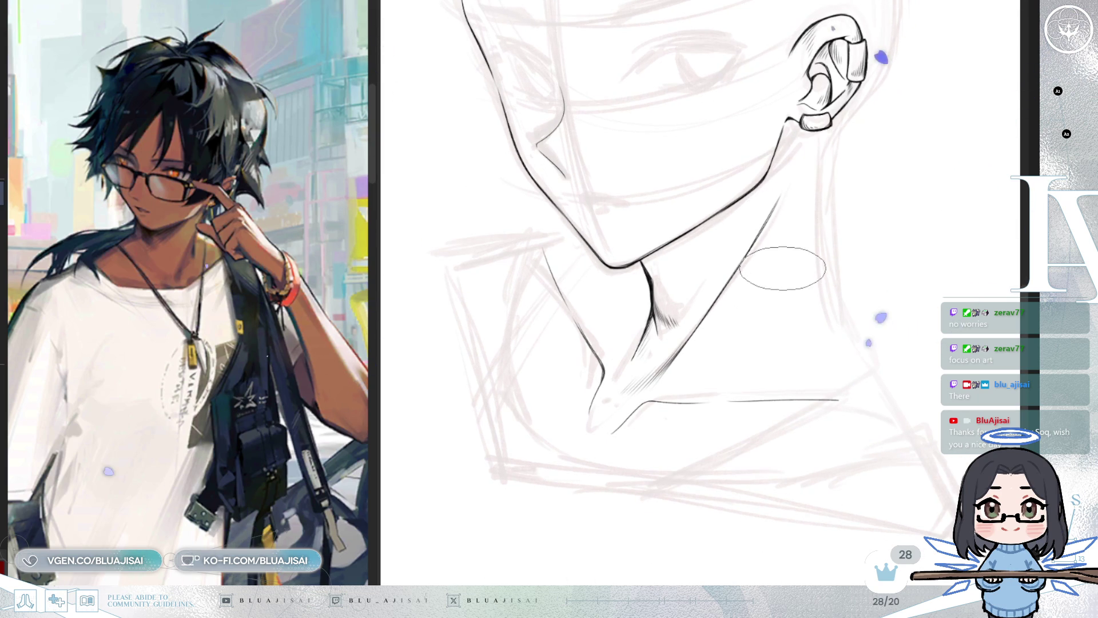
pyautogui.moveTo(811, 280); pyautogui.dragTo(807, 277)
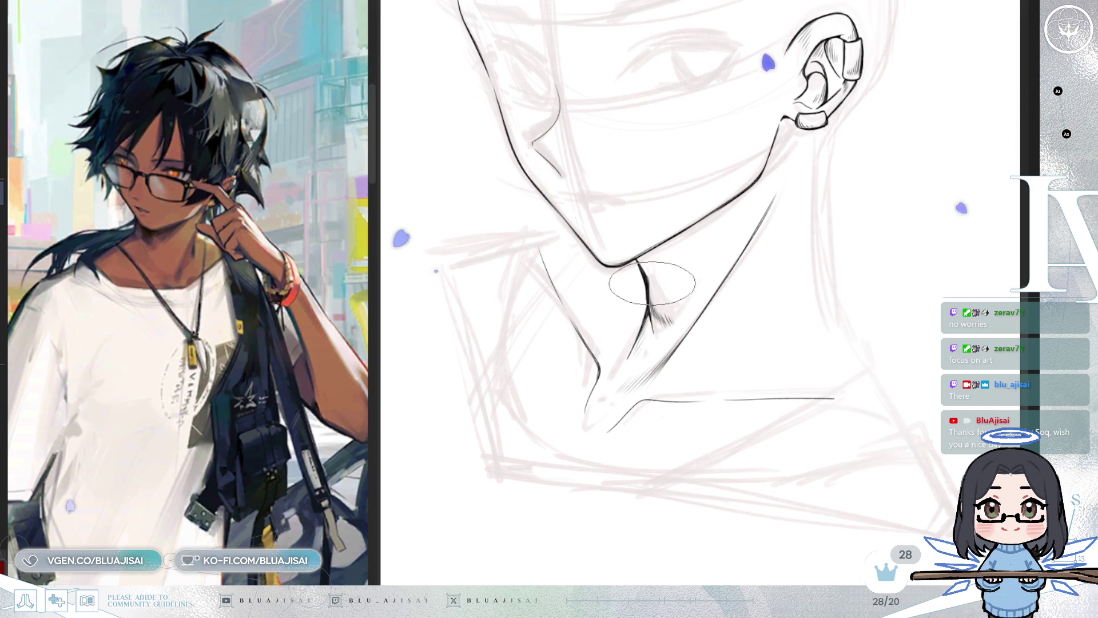
pyautogui.moveTo(652, 281); pyautogui.dragTo(737, 200)
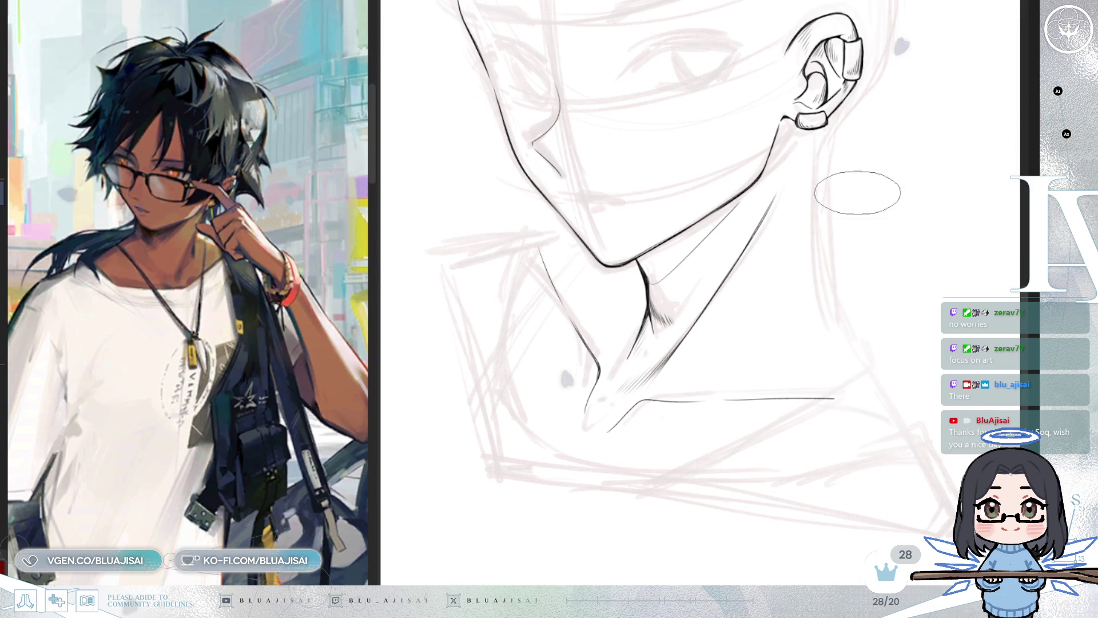
pyautogui.scroll(-1, 832, 228)
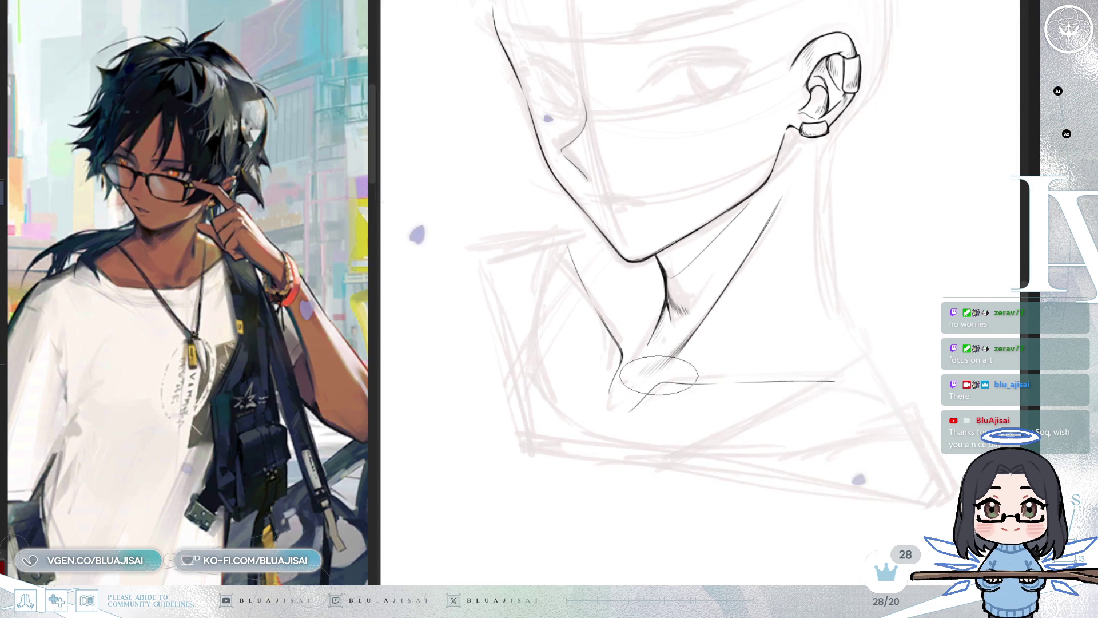
pyautogui.scroll(3, 664, 366)
pyautogui.hotkey('ctrl', 'z')
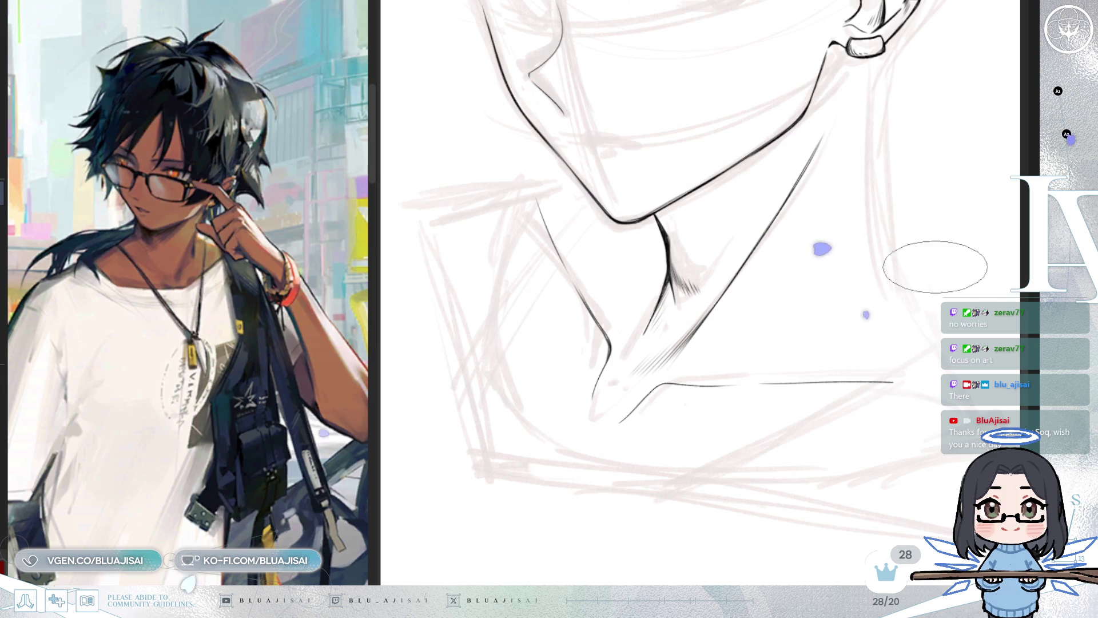
pyautogui.moveTo(673, 243); pyautogui.dragTo(779, 150)
pyautogui.hotkey('ctrl', 'z')
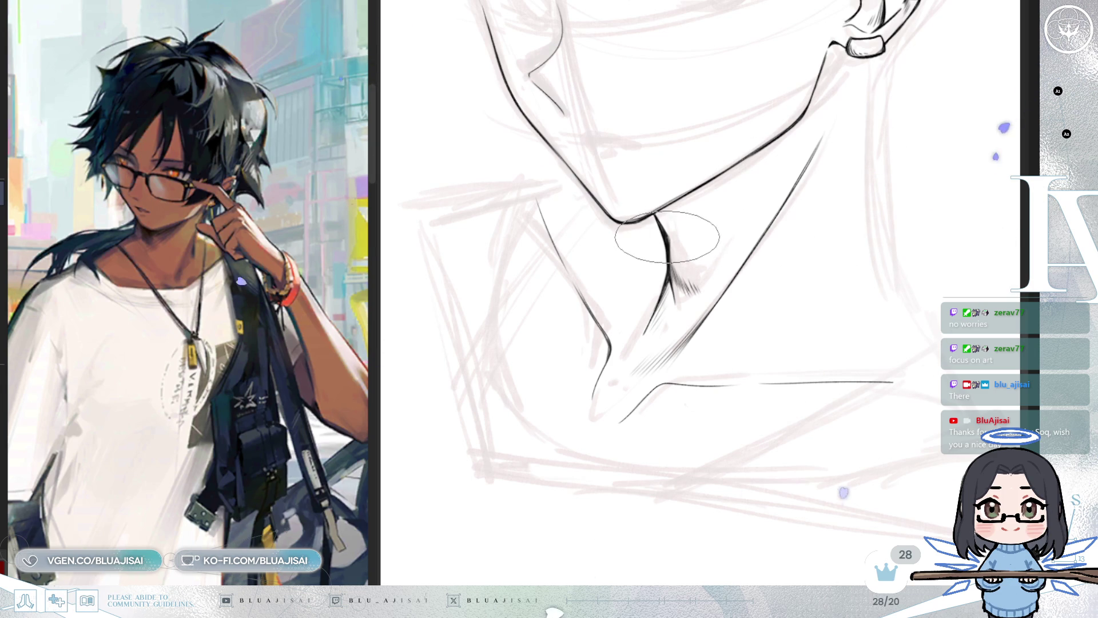
pyautogui.moveTo(673, 243); pyautogui.dragTo(766, 153)
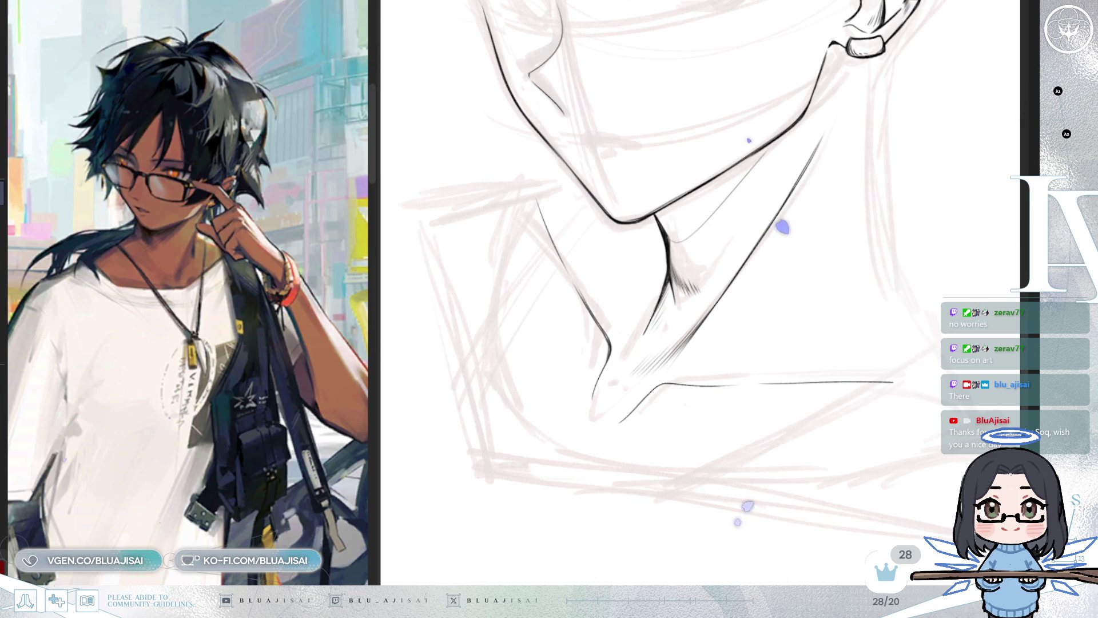
pyautogui.scroll(-1, 782, 227)
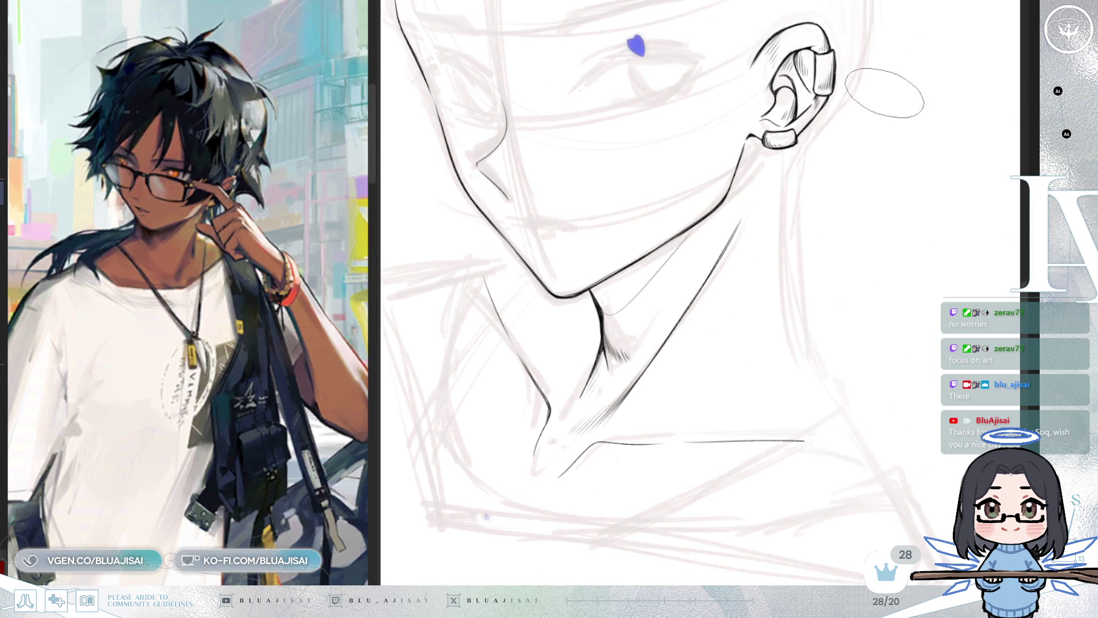
# Hatch the shadow band under the jaw and lighten its upper part
pyautogui.moveTo(640, 269); pyautogui.dragTo(712, 205)
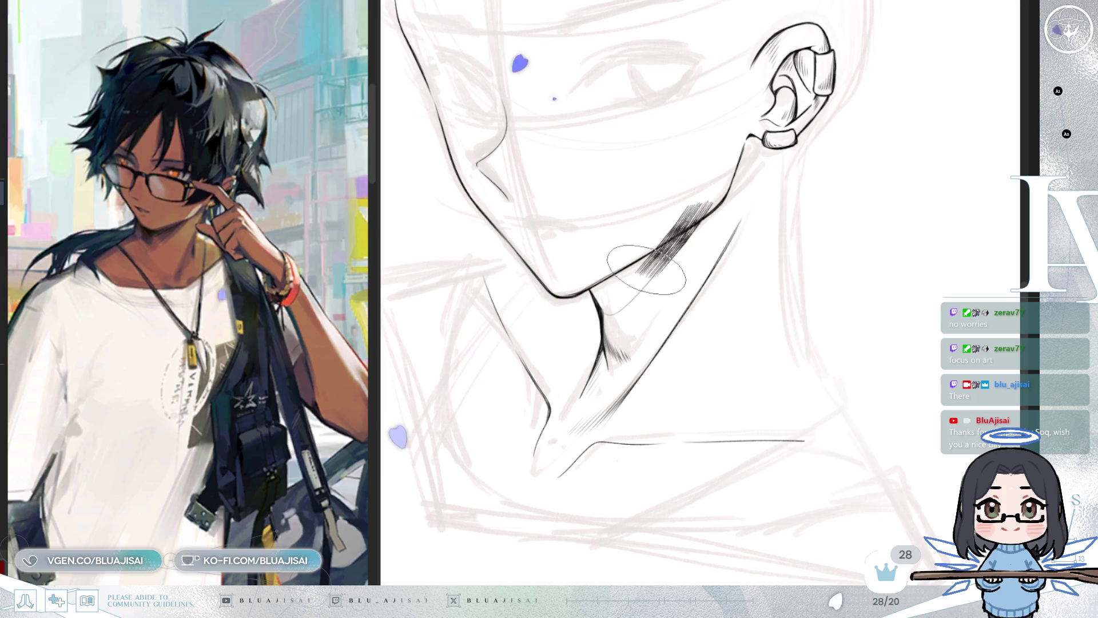
pyautogui.hotkey('ctrl', 'z')
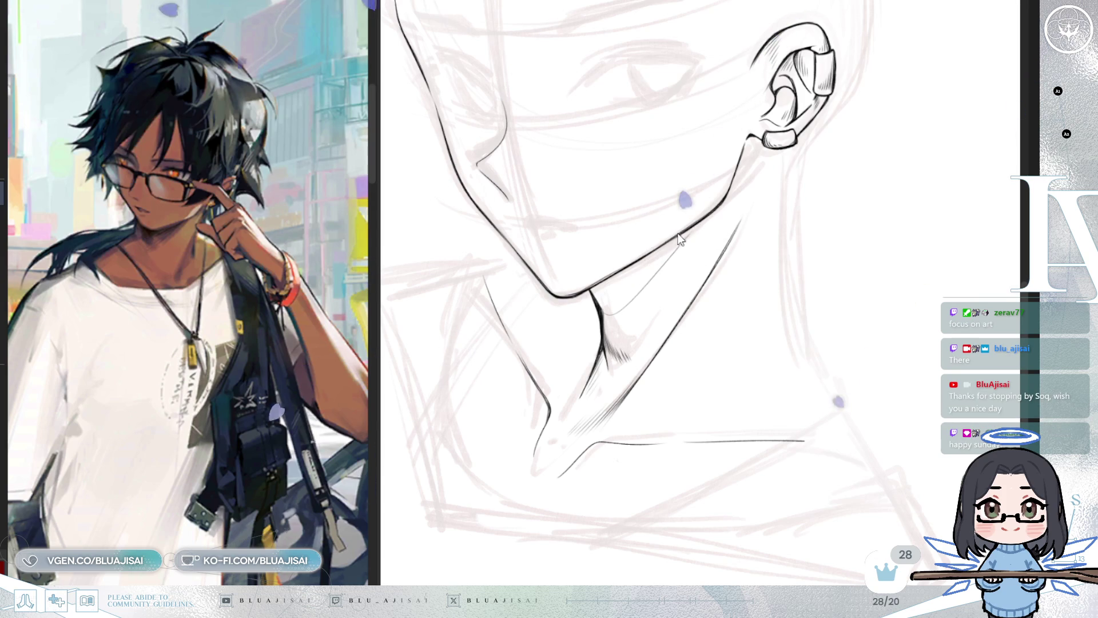
pyautogui.moveTo(641, 270)
pyautogui.mouseDown()
pyautogui.moveTo(702, 213)
pyautogui.moveTo(609, 306)
pyautogui.moveTo(632, 274)
pyautogui.moveTo(572, 305)
pyautogui.moveTo(640, 254)
pyautogui.moveTo(624, 286)
pyautogui.moveTo(649, 294)
pyautogui.moveTo(571, 366)
pyautogui.moveTo(629, 314)
pyautogui.mouseUp()
pyautogui.scroll(-1, 589, 343)
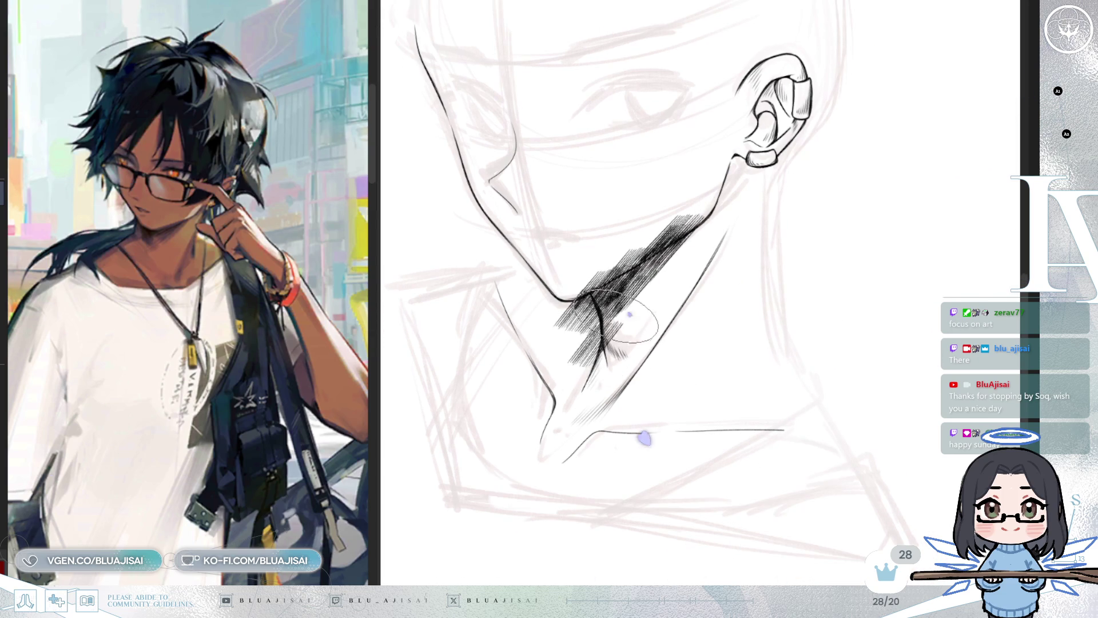
pyautogui.scroll(1, 574, 360)
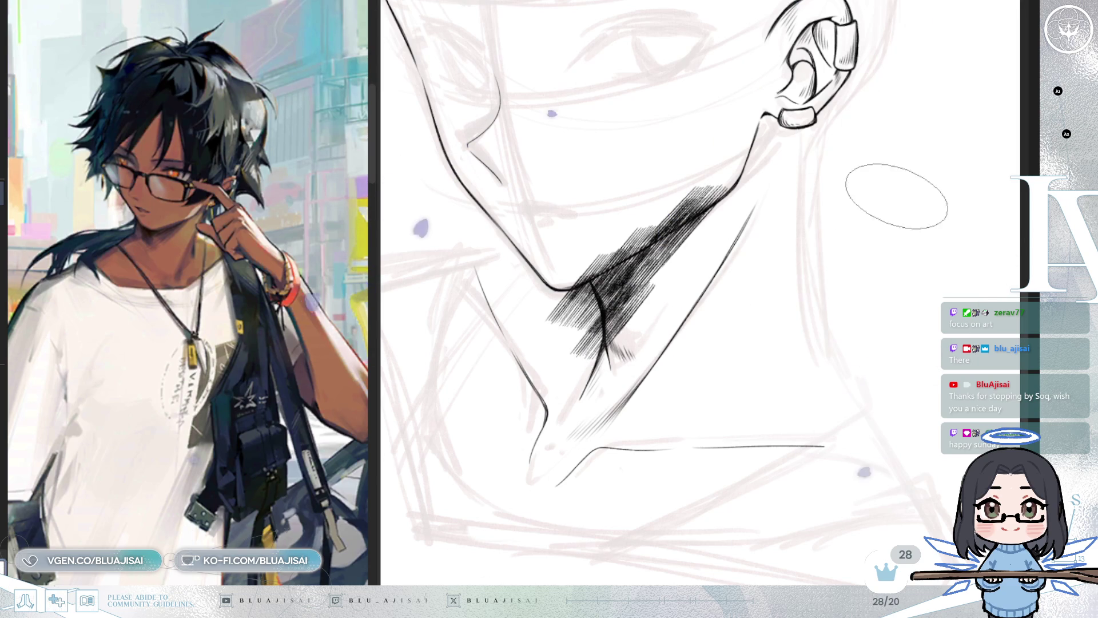
pyautogui.moveTo(718, 208)
pyautogui.mouseDown()
pyautogui.moveTo(698, 206)
pyautogui.moveTo(641, 317)
pyautogui.moveTo(592, 326)
pyautogui.moveTo(666, 315)
pyautogui.moveTo(672, 267)
pyautogui.moveTo(617, 341)
pyautogui.mouseUp()
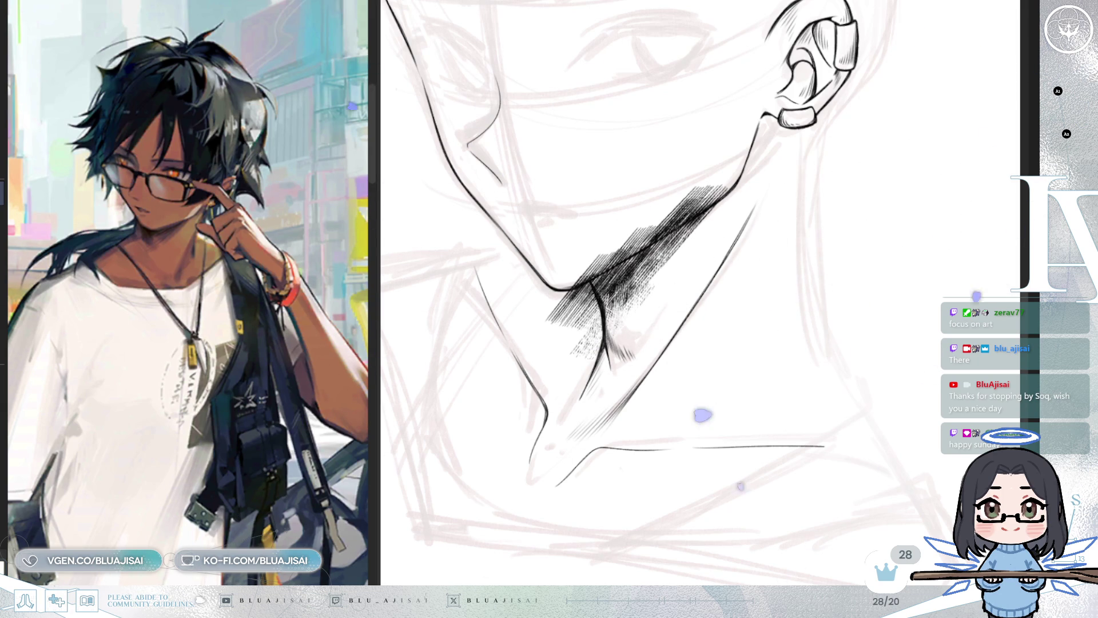
# Erase stray hatching around the jaw corner, checking the drawing on a mirrored canvas
pyautogui.moveTo(823, 354)
pyautogui.mouseDown()
pyautogui.moveTo(677, 294)
pyautogui.moveTo(886, 276)
pyautogui.mouseUp()
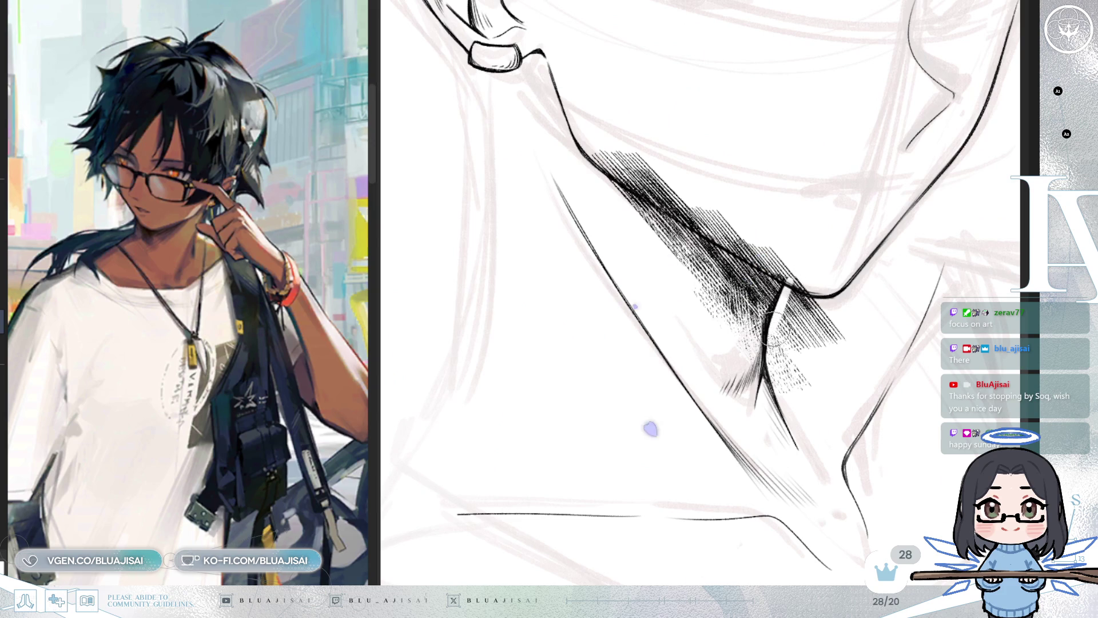
pyautogui.moveTo(784, 354)
pyautogui.mouseDown()
pyautogui.moveTo(808, 252)
pyautogui.moveTo(855, 298)
pyautogui.mouseUp()
pyautogui.press('m')
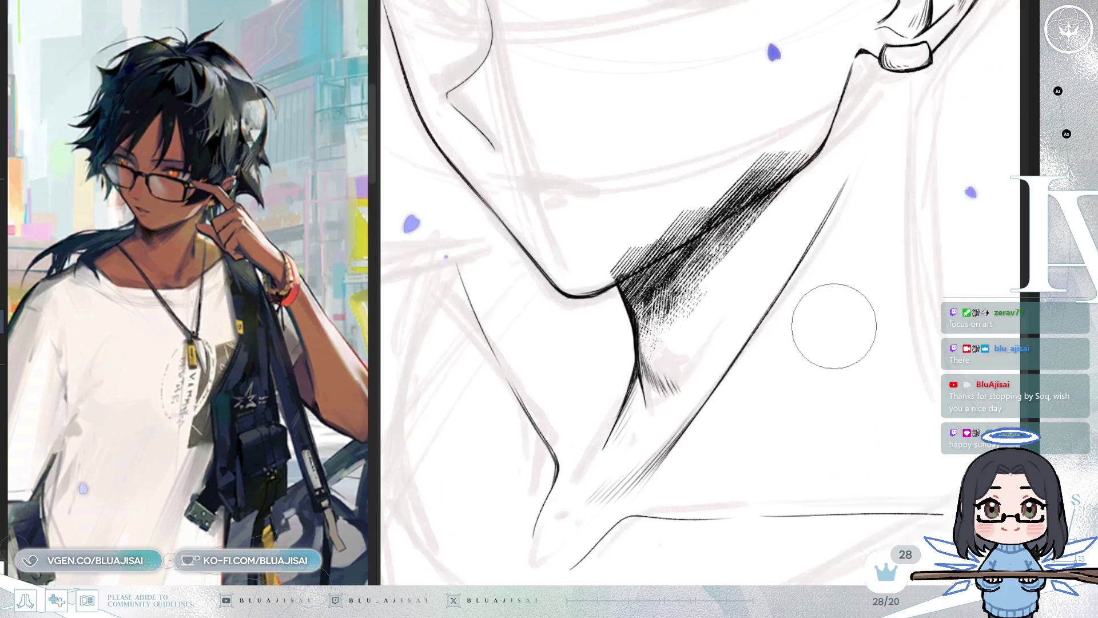
pyautogui.moveTo(637, 246)
pyautogui.mouseDown()
pyautogui.moveTo(615, 246)
pyautogui.moveTo(669, 234)
pyautogui.moveTo(711, 184)
pyautogui.moveTo(833, 135)
pyautogui.moveTo(765, 147)
pyautogui.mouseUp()
pyautogui.scroll(-1, 839, 141)
pyautogui.scroll(-3, 840, 141)
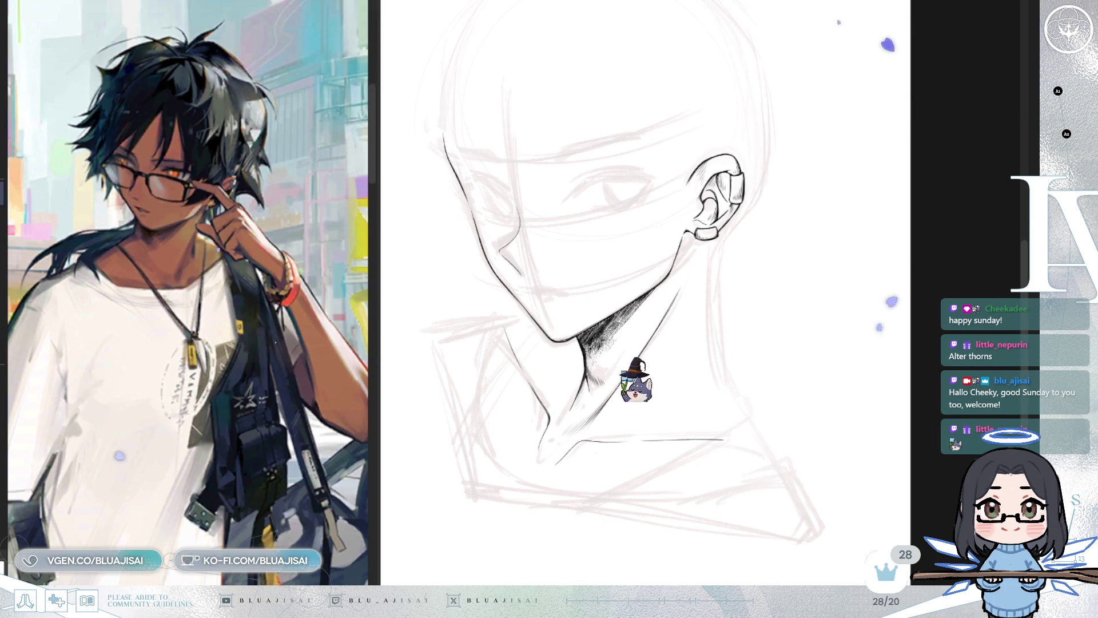
# Rotate and pan to the nose and draw a short curved nostril stroke inside it
pyautogui.scroll(3, 664, 333)
pyautogui.scroll(-4, 664, 333)
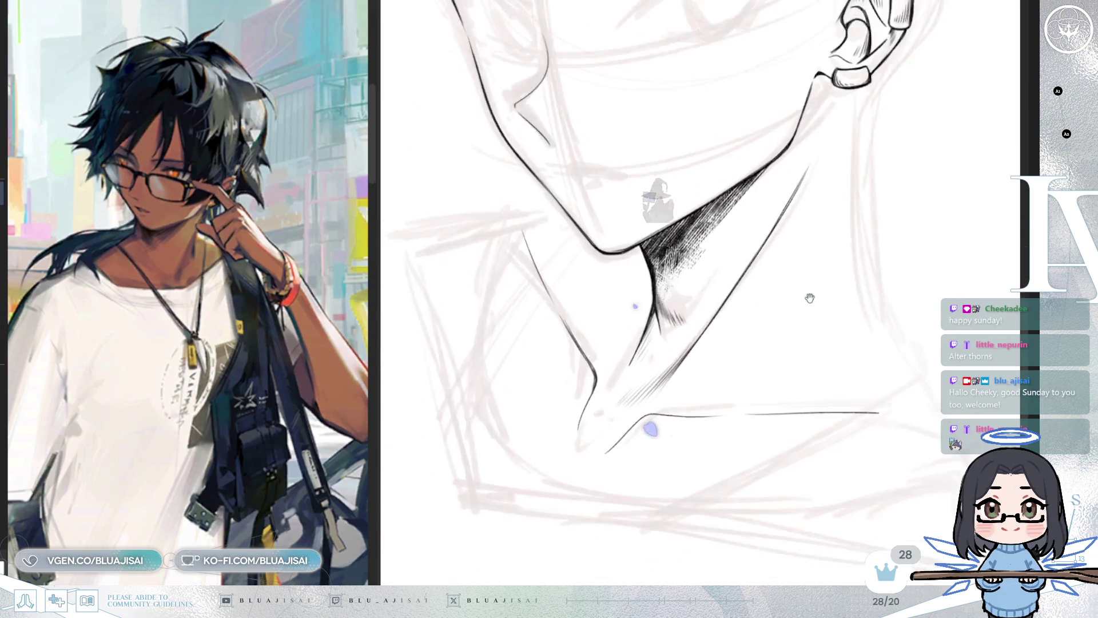
pyautogui.scroll(4, 898, 256)
pyautogui.scroll(2, 755, 343)
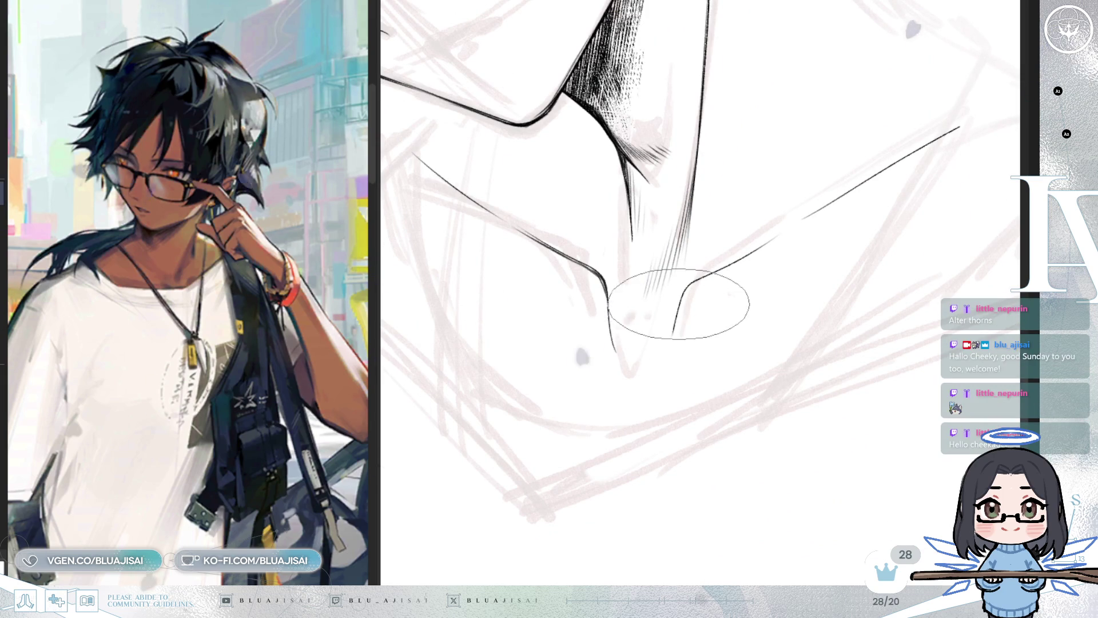
pyautogui.moveTo(662, 343); pyautogui.dragTo(729, 318)
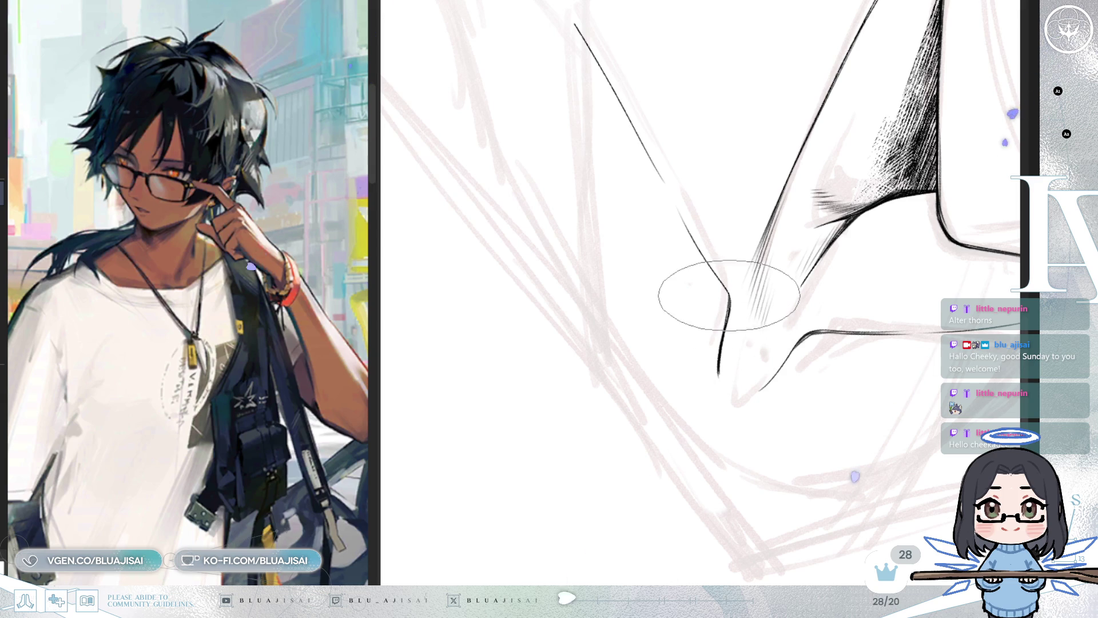
pyautogui.moveTo(729, 295)
pyautogui.mouseDown()
pyautogui.moveTo(698, 314)
pyautogui.moveTo(682, 297)
pyautogui.mouseUp()
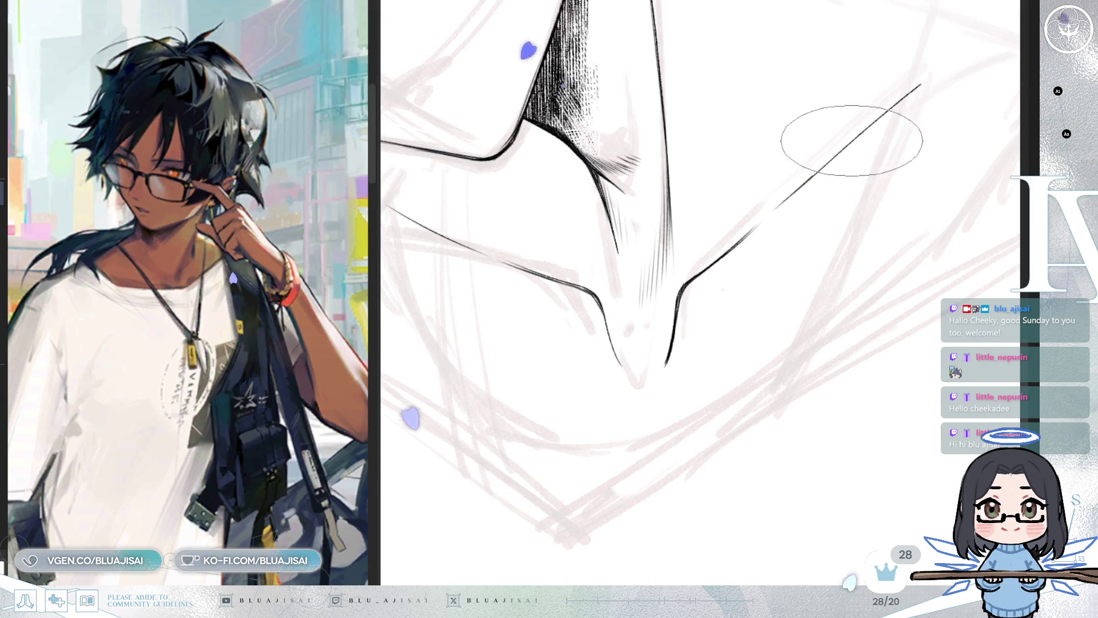
pyautogui.moveTo(813, 209)
pyautogui.mouseDown()
pyautogui.moveTo(751, 251)
pyautogui.moveTo(679, 269)
pyautogui.mouseUp()
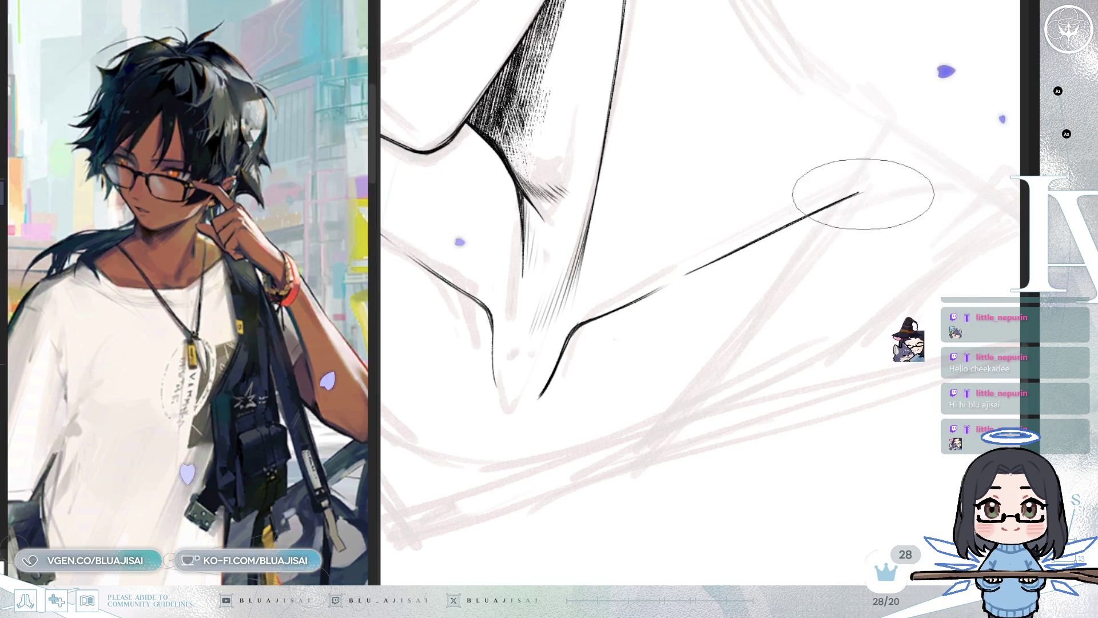
pyautogui.press('-')
pyautogui.moveTo(589, 401); pyautogui.dragTo(610, 369)
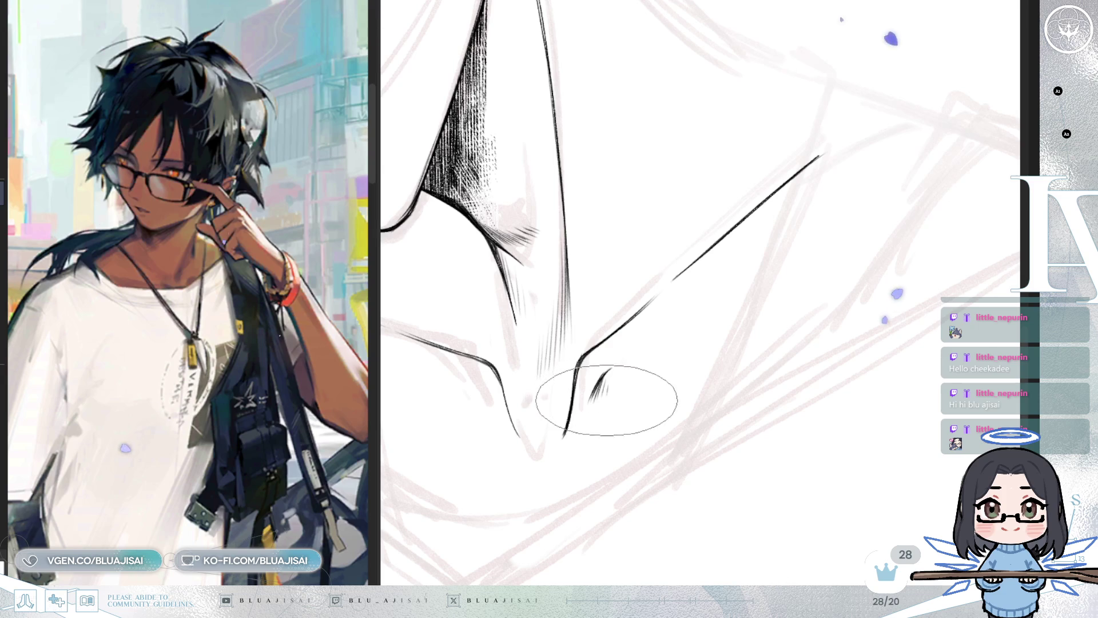
# Mirror the canvas and re-centre on the nose to check the new nostril stroke
pyautogui.press('h')
pyautogui.press('h')
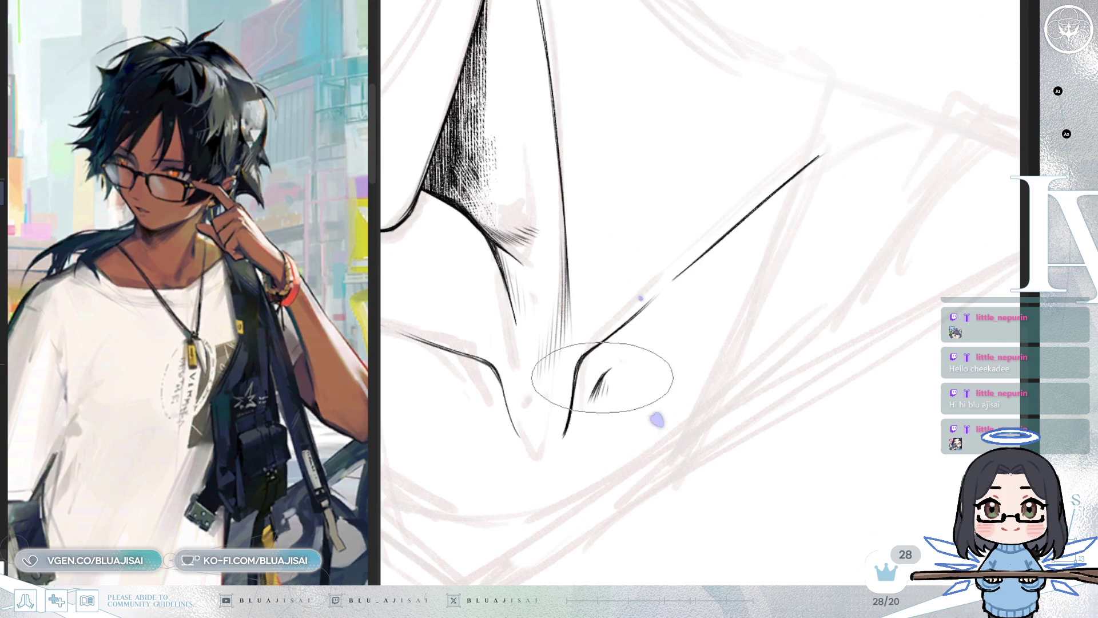
pyautogui.scroll(1, 628, 356)
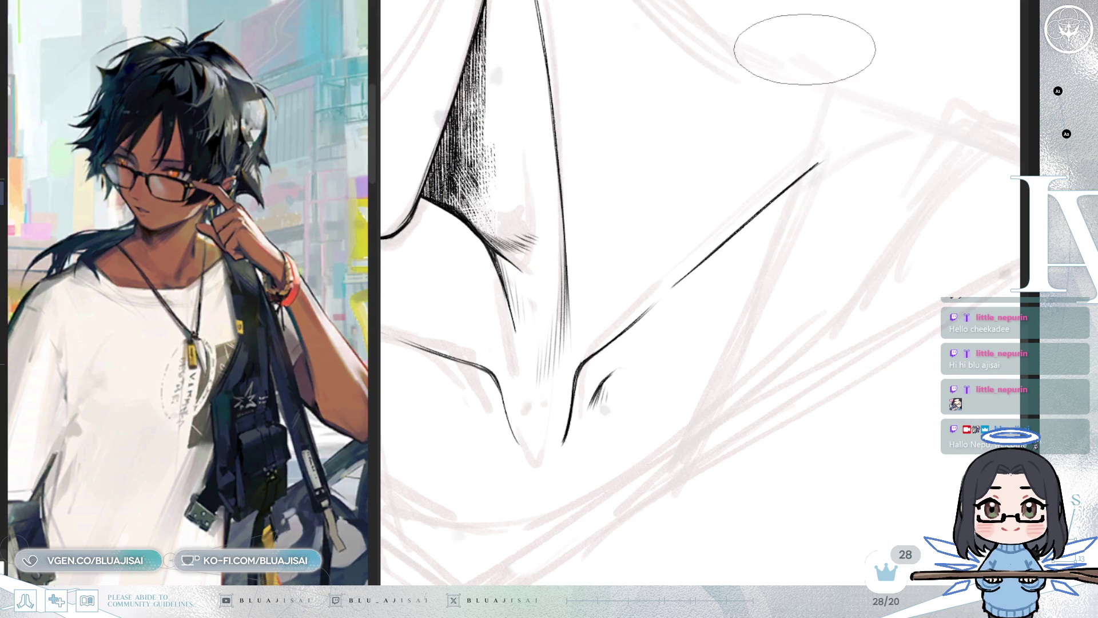
pyautogui.moveTo(588, 348)
pyautogui.mouseDown()
pyautogui.moveTo(821, 326)
pyautogui.moveTo(661, 319)
pyautogui.moveTo(650, 343)
pyautogui.mouseUp()
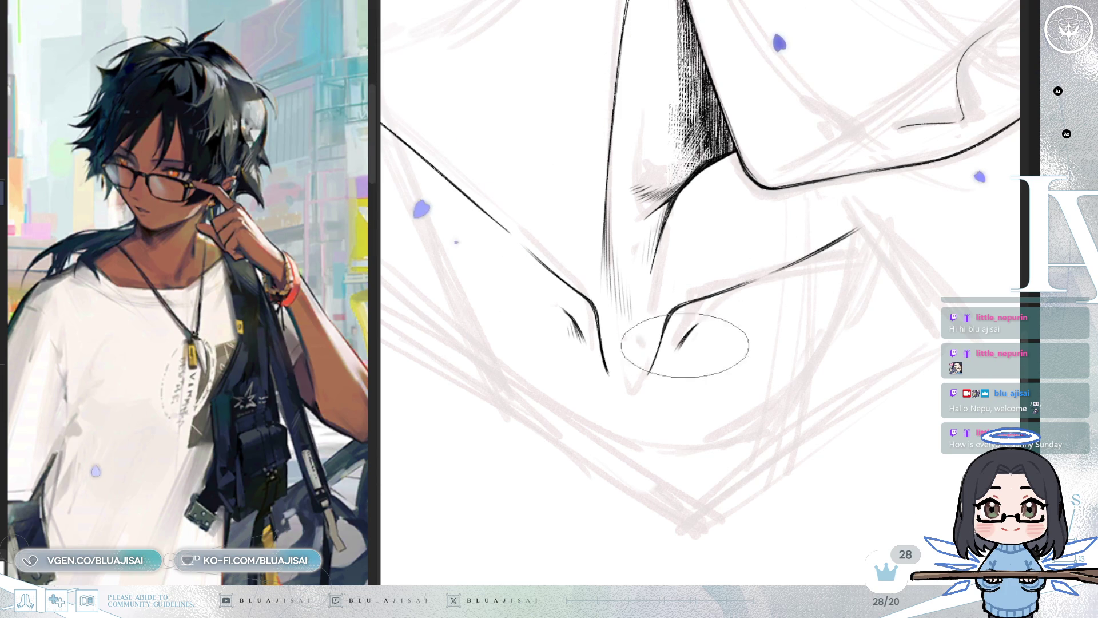
pyautogui.scroll(2, 742, 197)
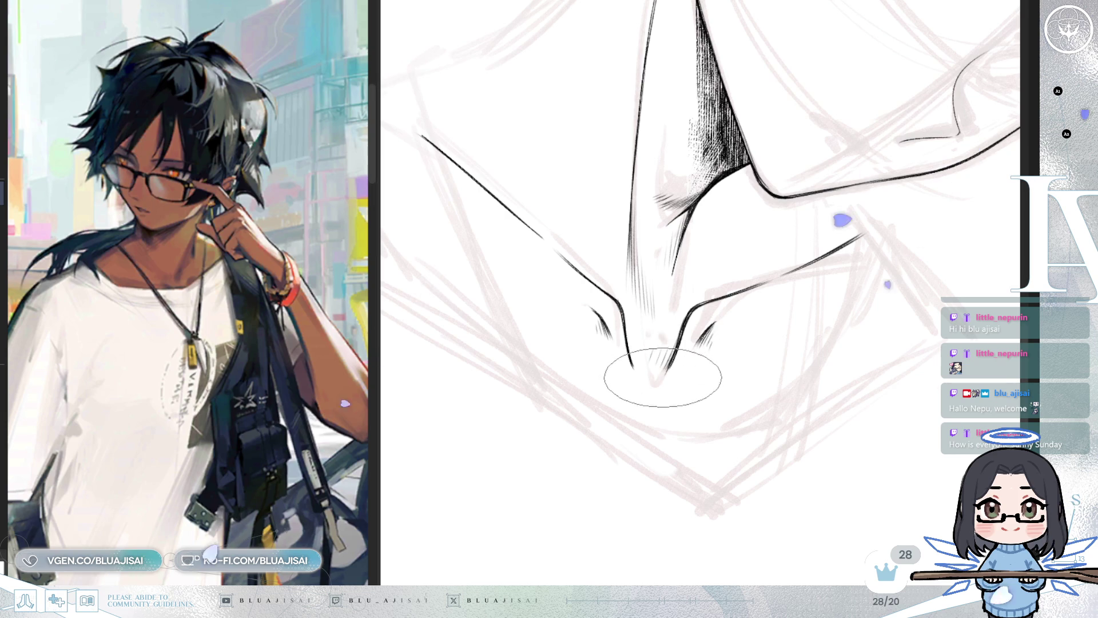
pyautogui.moveTo(663, 366)
pyautogui.mouseDown()
pyautogui.moveTo(772, 305)
pyautogui.moveTo(670, 332)
pyautogui.moveTo(648, 376)
pyautogui.moveTo(764, 314)
pyautogui.moveTo(779, 362)
pyautogui.moveTo(780, 336)
pyautogui.moveTo(781, 350)
pyautogui.moveTo(735, 272)
pyautogui.moveTo(761, 260)
pyautogui.mouseUp()
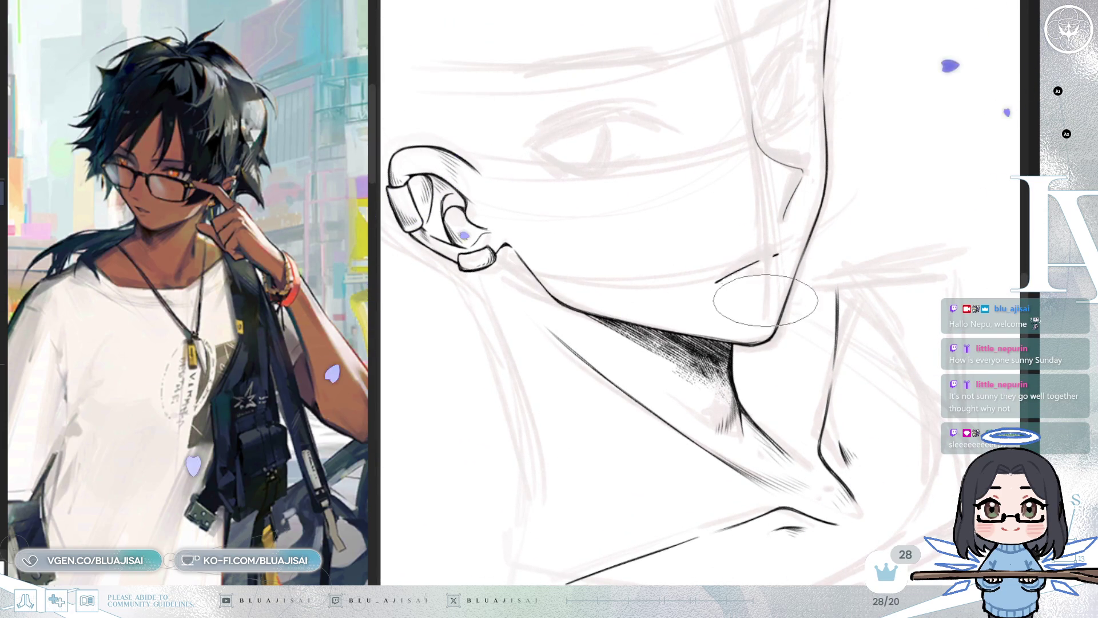
# Zoom out on the face and erase the old dark ink stroke along the cheek
pyautogui.moveTo(765, 301)
pyautogui.mouseDown()
pyautogui.moveTo(840, 301)
pyautogui.moveTo(863, 282)
pyautogui.moveTo(808, 306)
pyautogui.moveTo(743, 307)
pyautogui.moveTo(613, 188)
pyautogui.mouseUp()
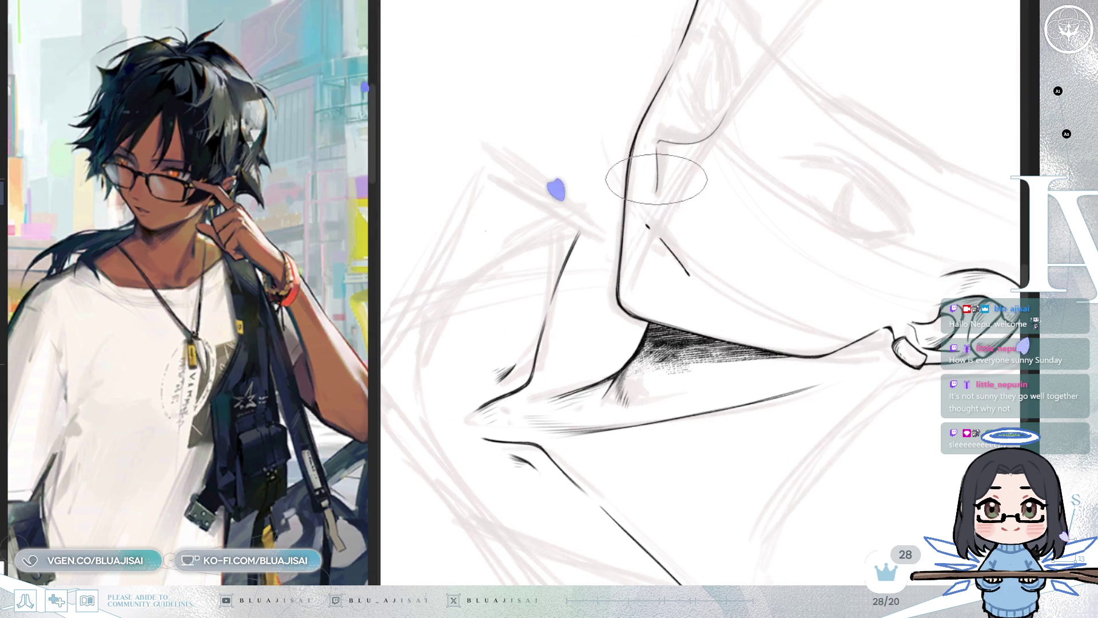
pyautogui.moveTo(656, 176)
pyautogui.mouseDown()
pyautogui.moveTo(809, 267)
pyautogui.moveTo(834, 333)
pyautogui.moveTo(902, 262)
pyautogui.mouseUp()
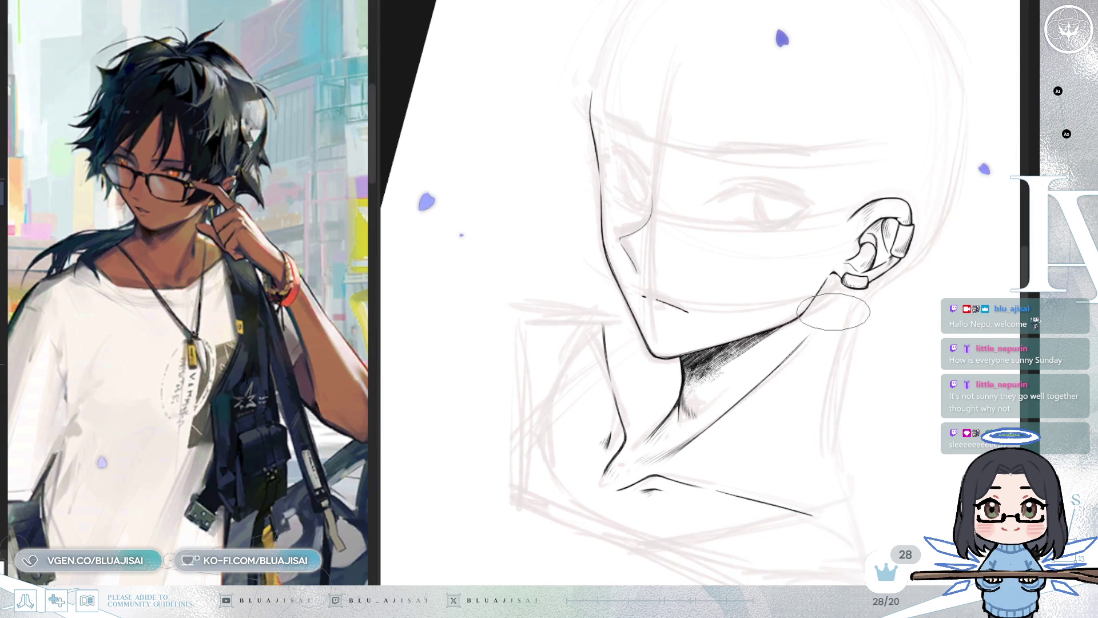
pyautogui.press('h')
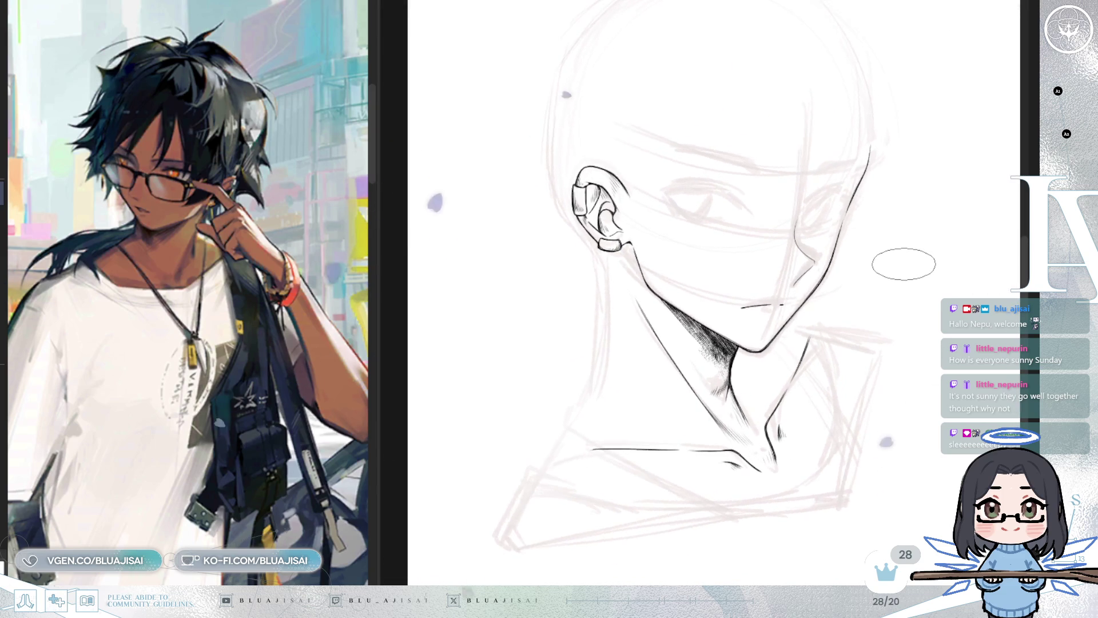
pyautogui.press('h')
pyautogui.scroll(5, 613, 200)
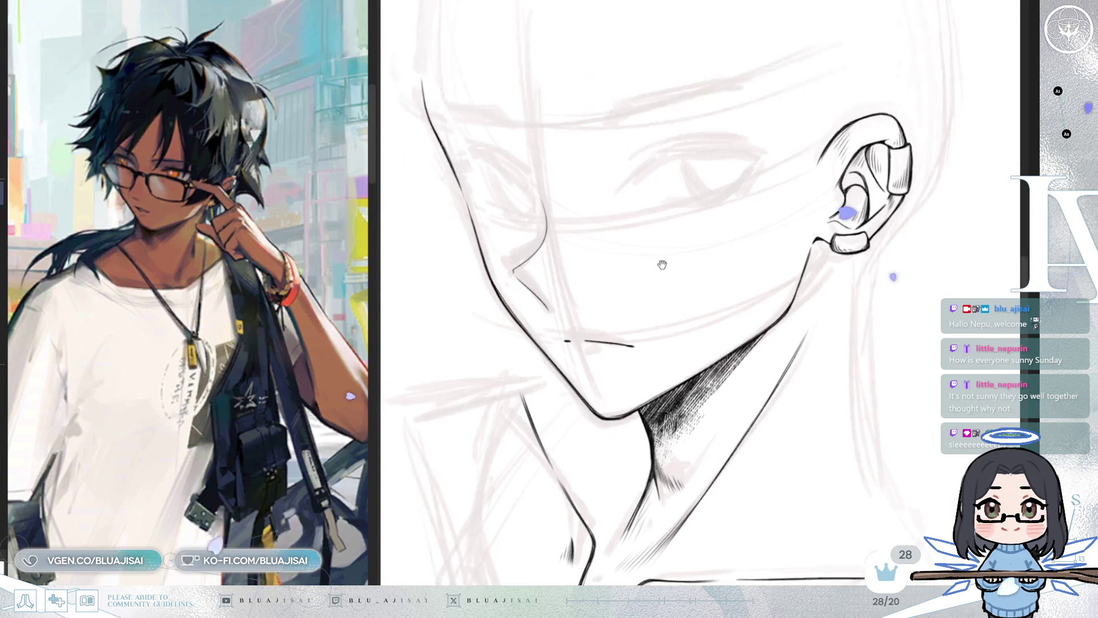
pyautogui.moveTo(604, 197)
pyautogui.mouseDown()
pyautogui.moveTo(572, 265)
pyautogui.moveTo(612, 319)
pyautogui.mouseUp()
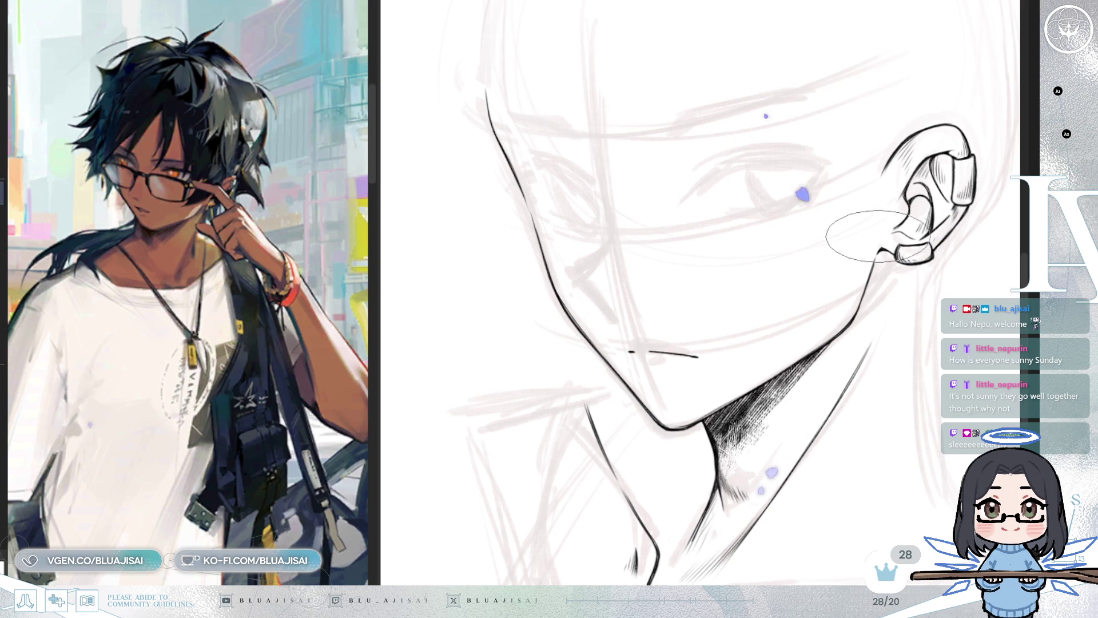
pyautogui.press('h')
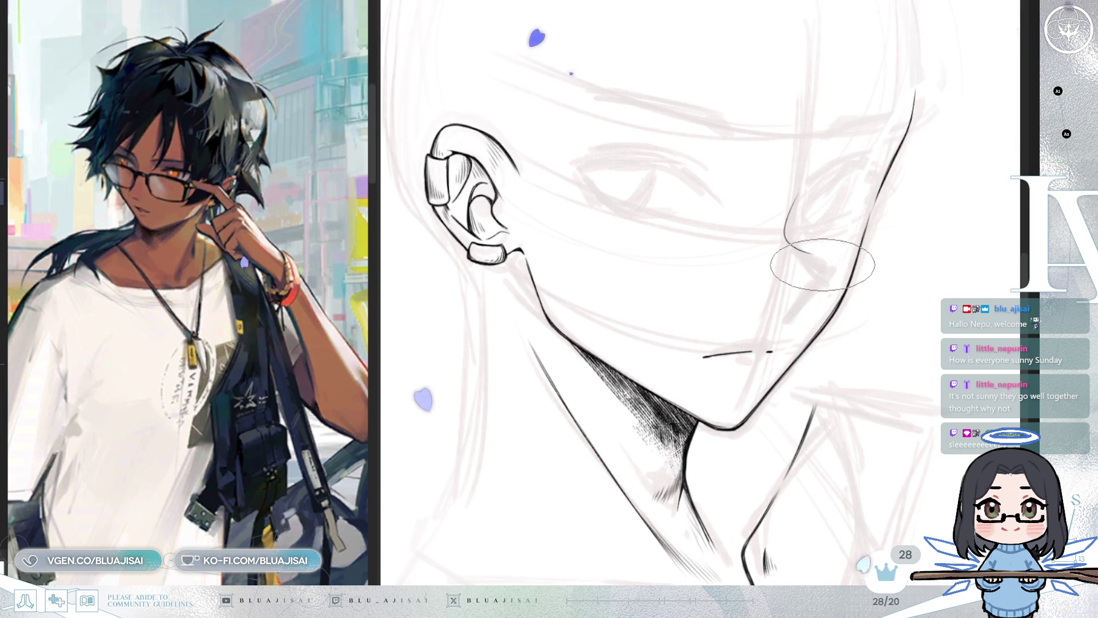
pyautogui.press('h')
# Ink new thin cheek lines beside the nose, flipping the canvas to compare
pyautogui.moveTo(588, 251); pyautogui.dragTo(606, 315)
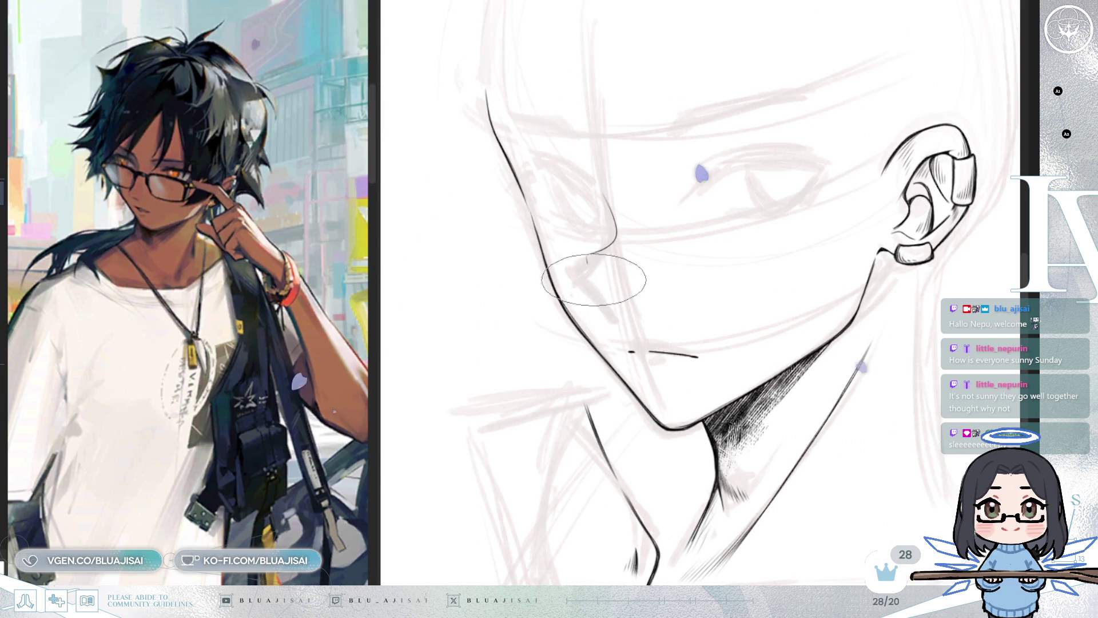
pyautogui.press('-')
pyautogui.press('h')
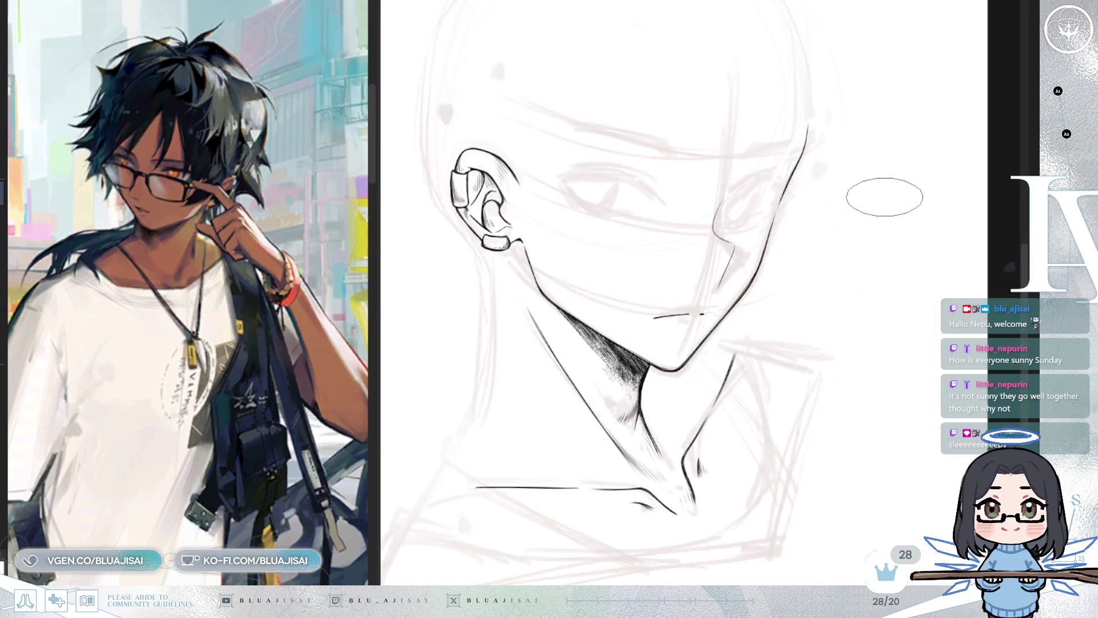
pyautogui.press('h')
pyautogui.press('+')
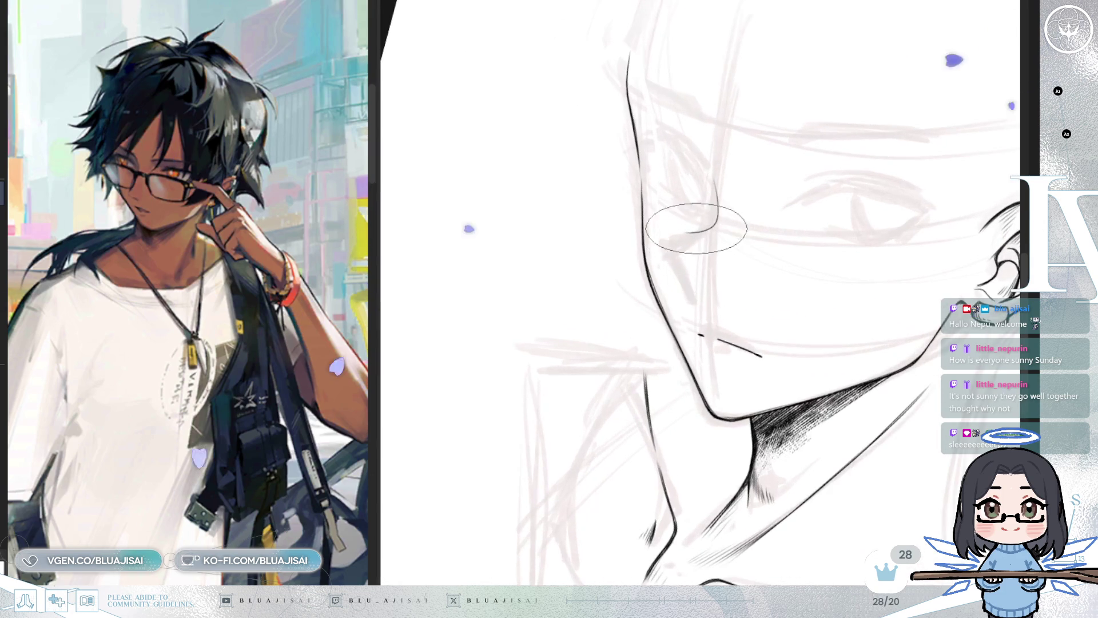
pyautogui.scroll(2, 672, 229)
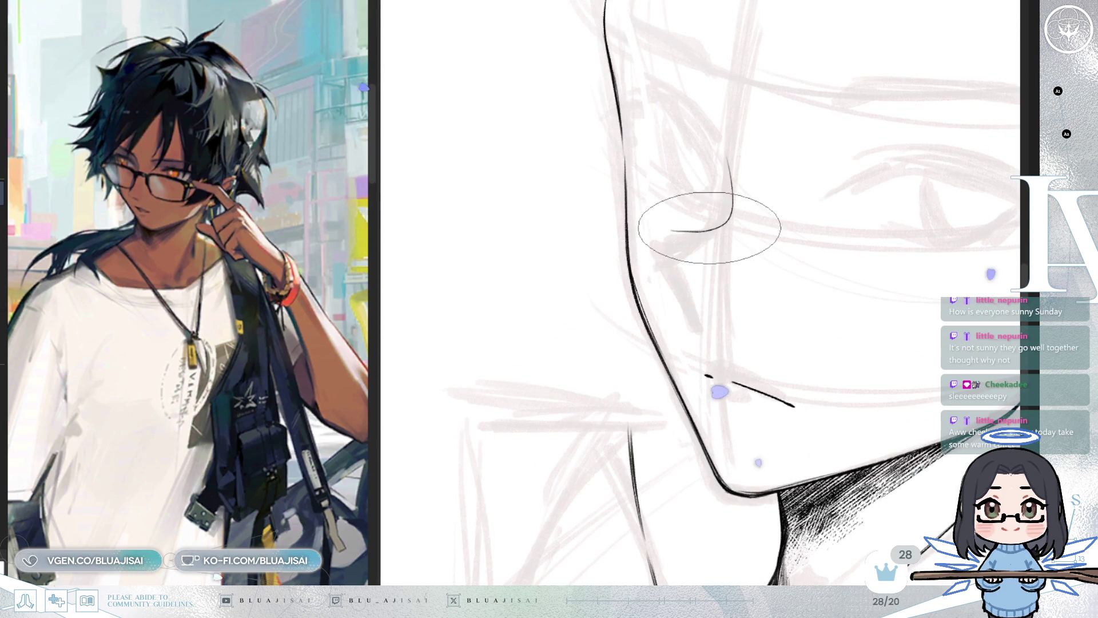
pyautogui.press('h')
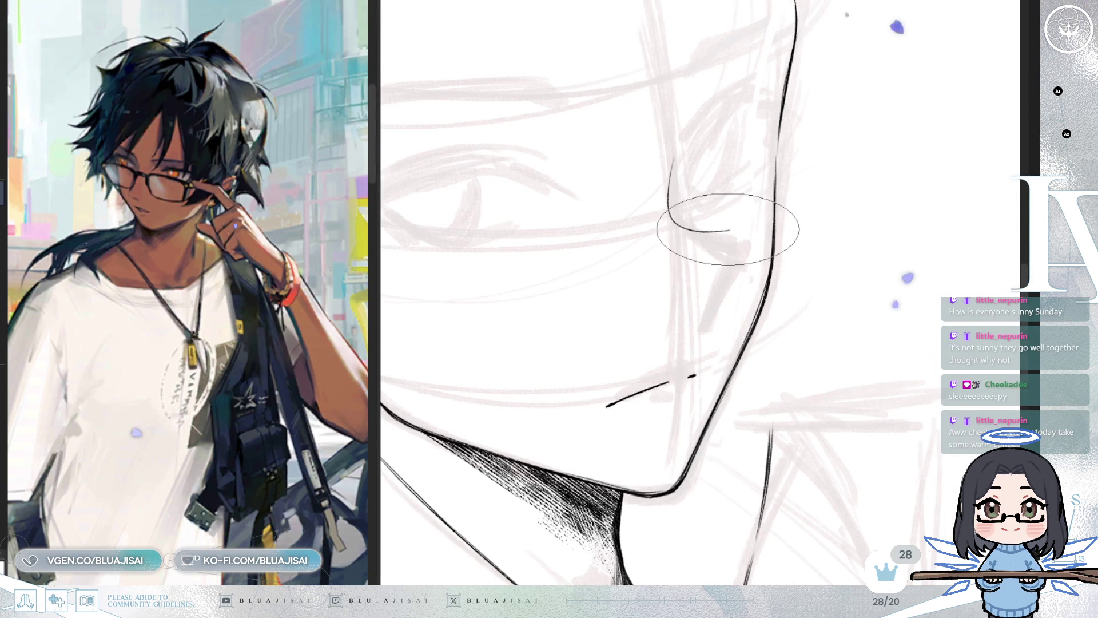
pyautogui.moveTo(729, 243); pyautogui.dragTo(704, 312)
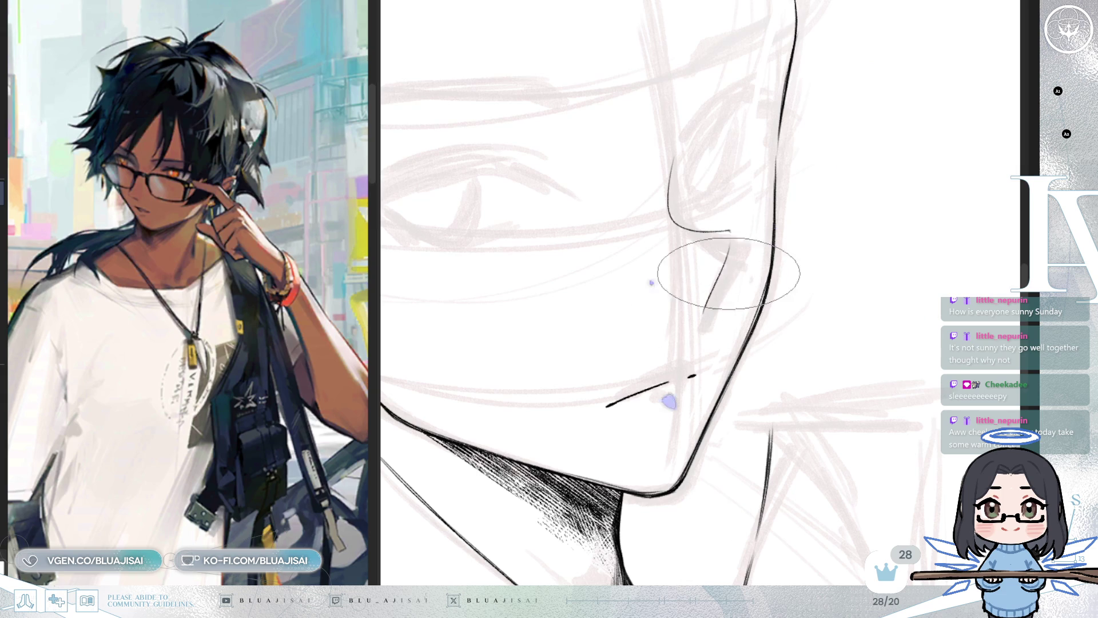
pyautogui.press('h')
pyautogui.scroll(-1, 841, 189)
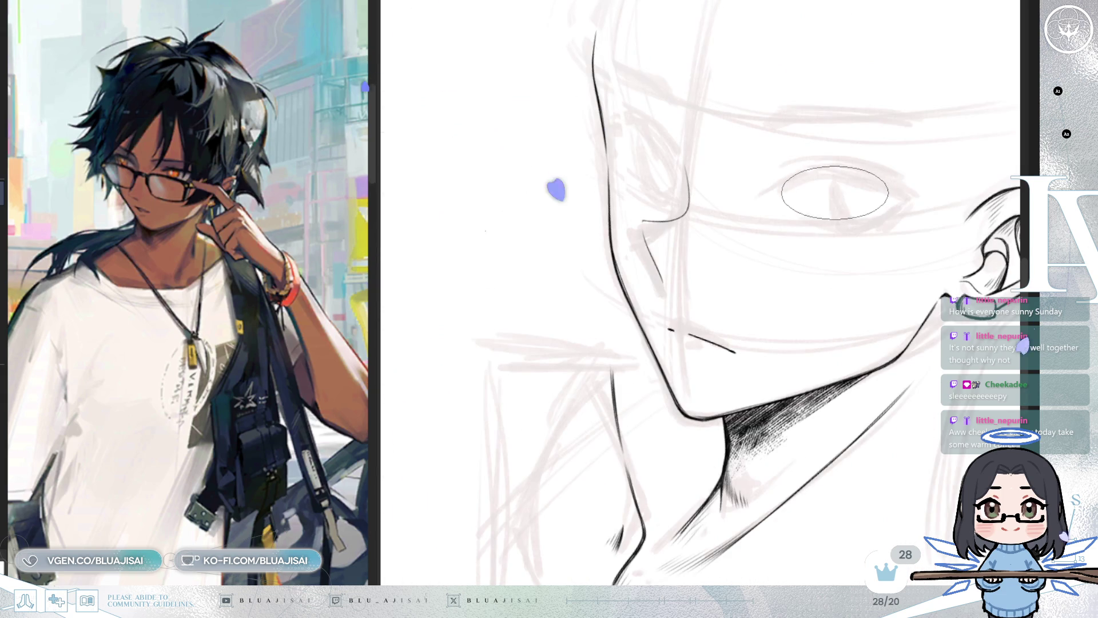
pyautogui.scroll(1, 835, 193)
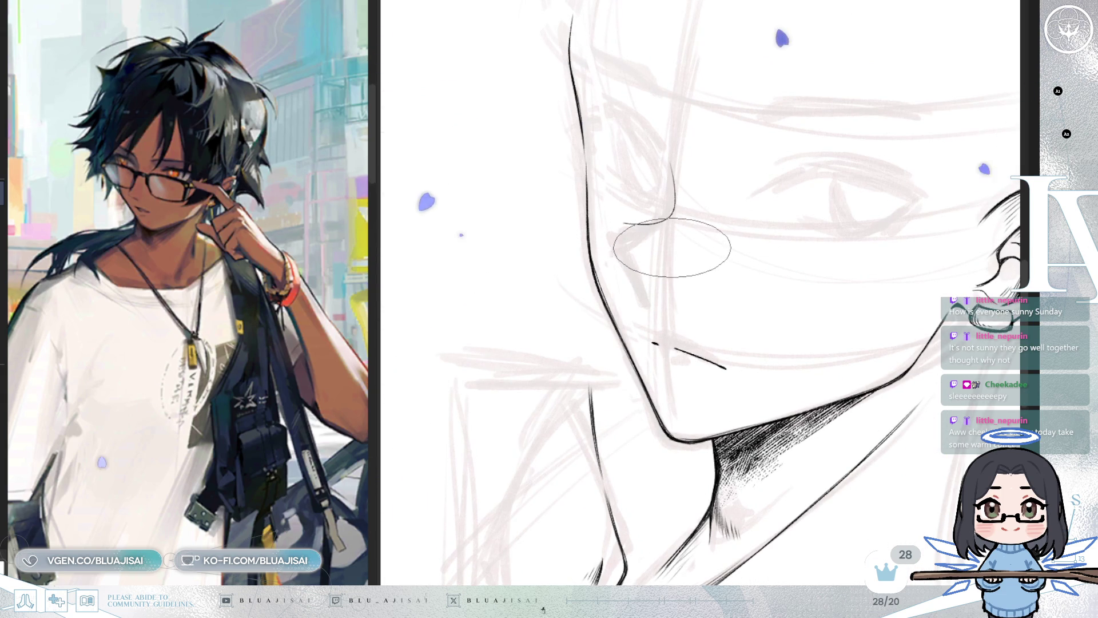
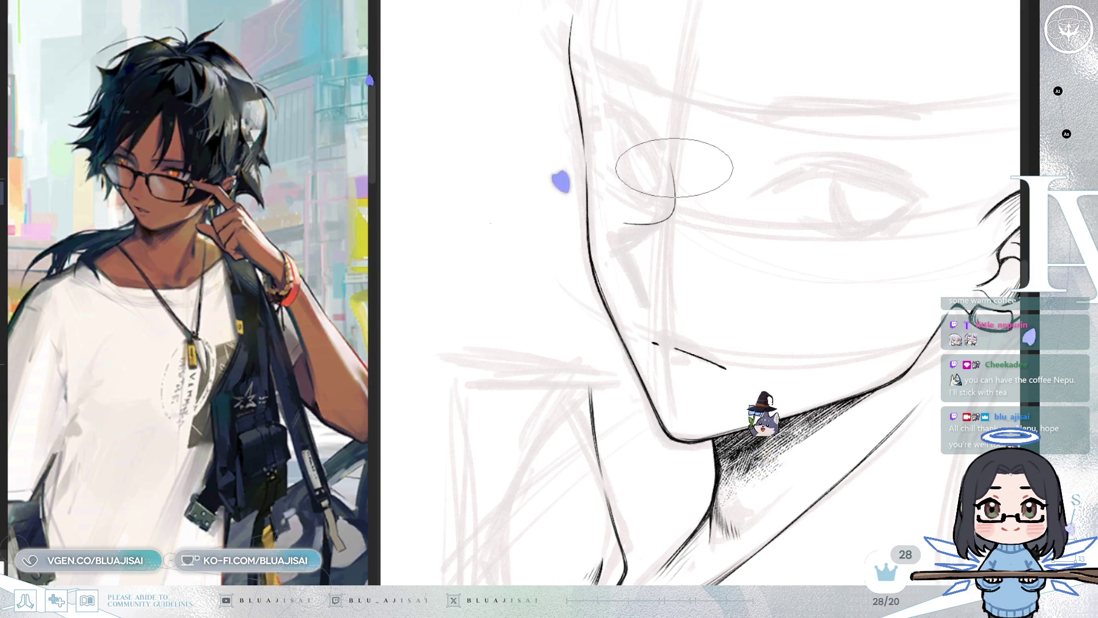
# Ink the curve of the nose bridge, then mirror the view to check it
pyautogui.press('-')
pyautogui.press('-')
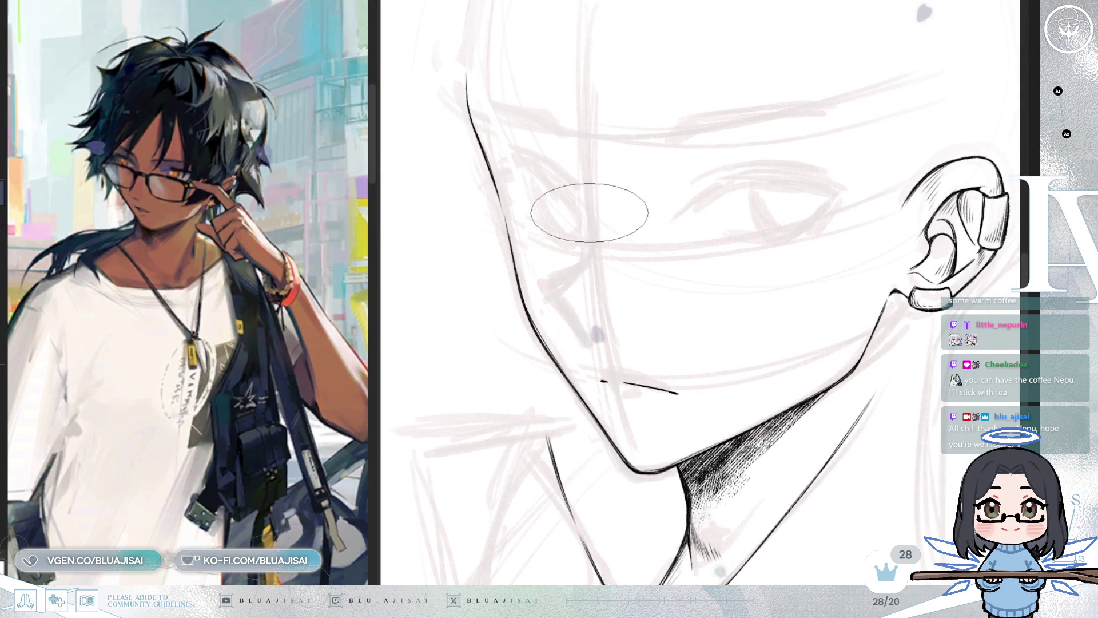
pyautogui.moveTo(586, 204); pyautogui.dragTo(550, 277)
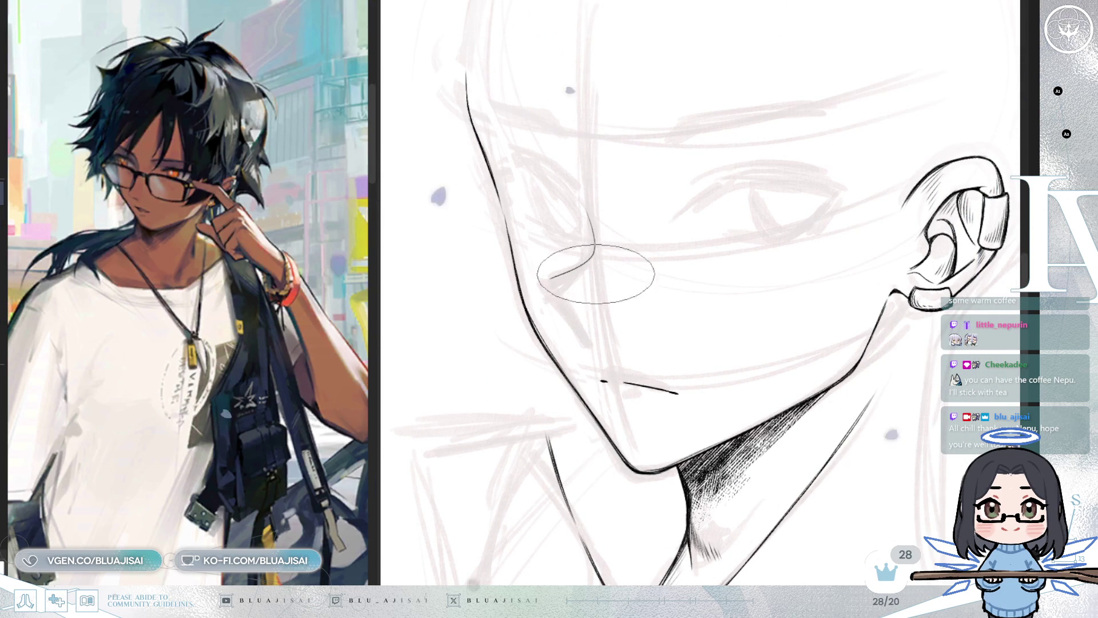
pyautogui.press('h')
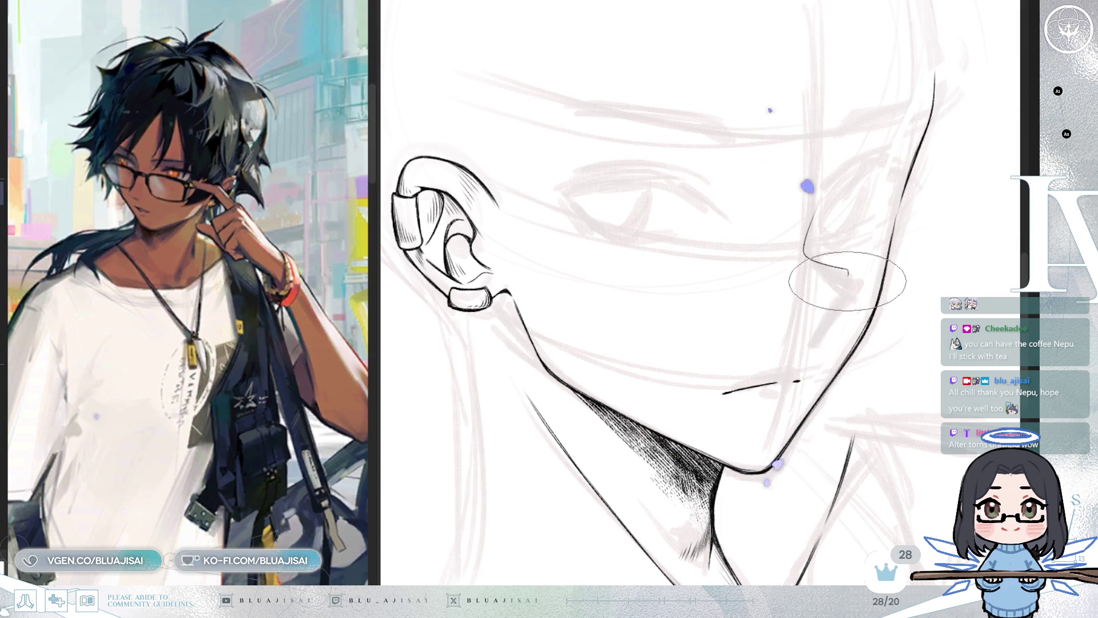
pyautogui.press('h')
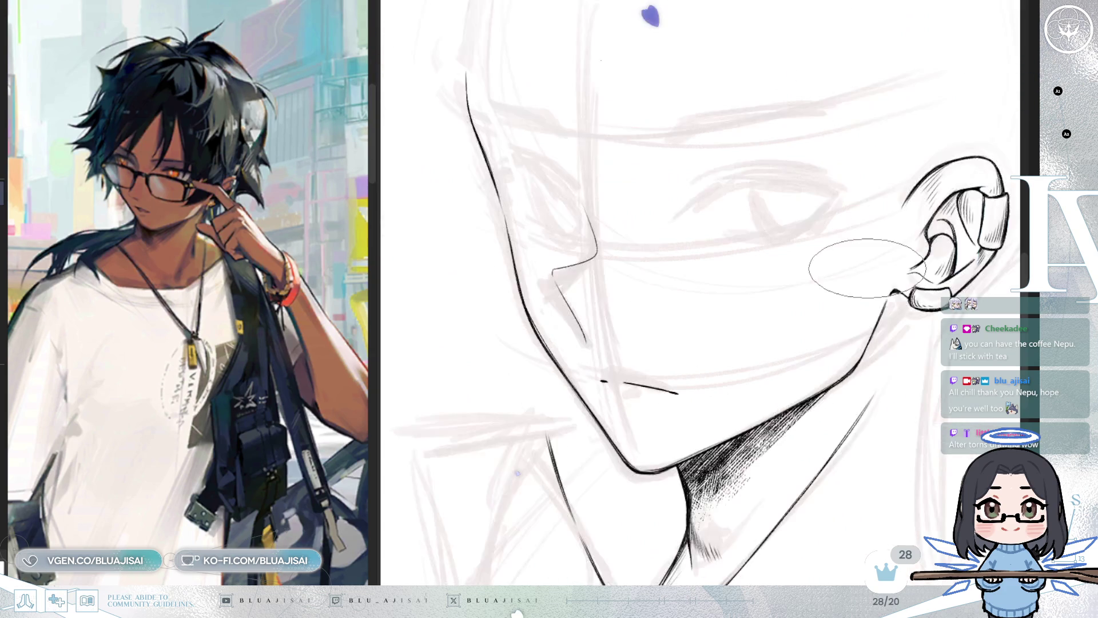
# Straighten the tilted view, mirror it again and zoom in on the jaw and nose
pyautogui.scroll(-3, 858, 274)
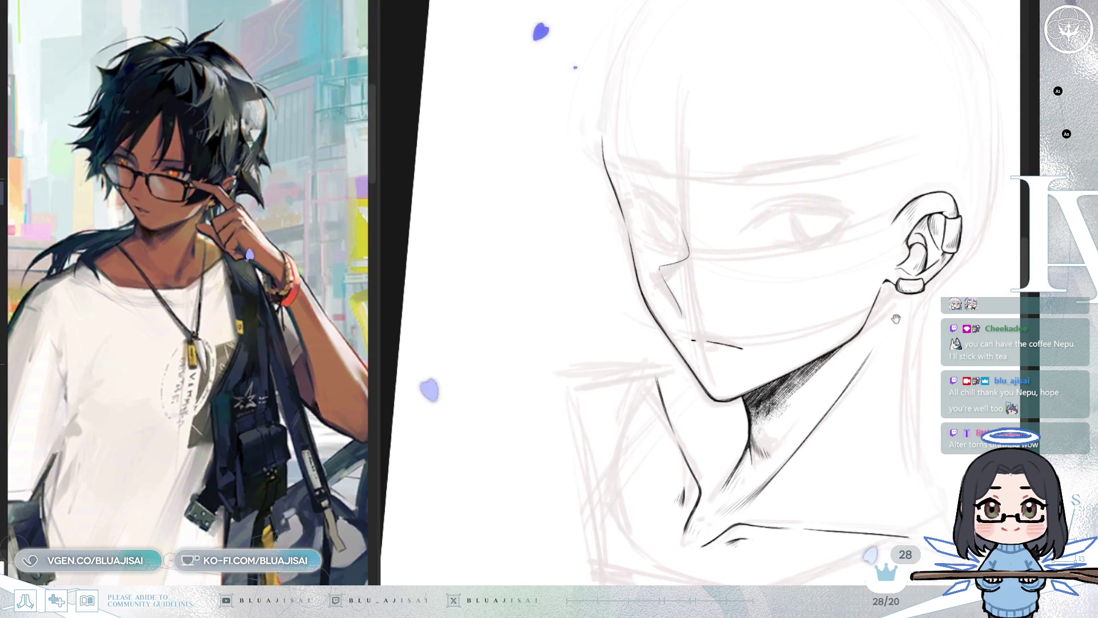
pyautogui.moveTo(844, 286); pyautogui.dragTo(861, 321)
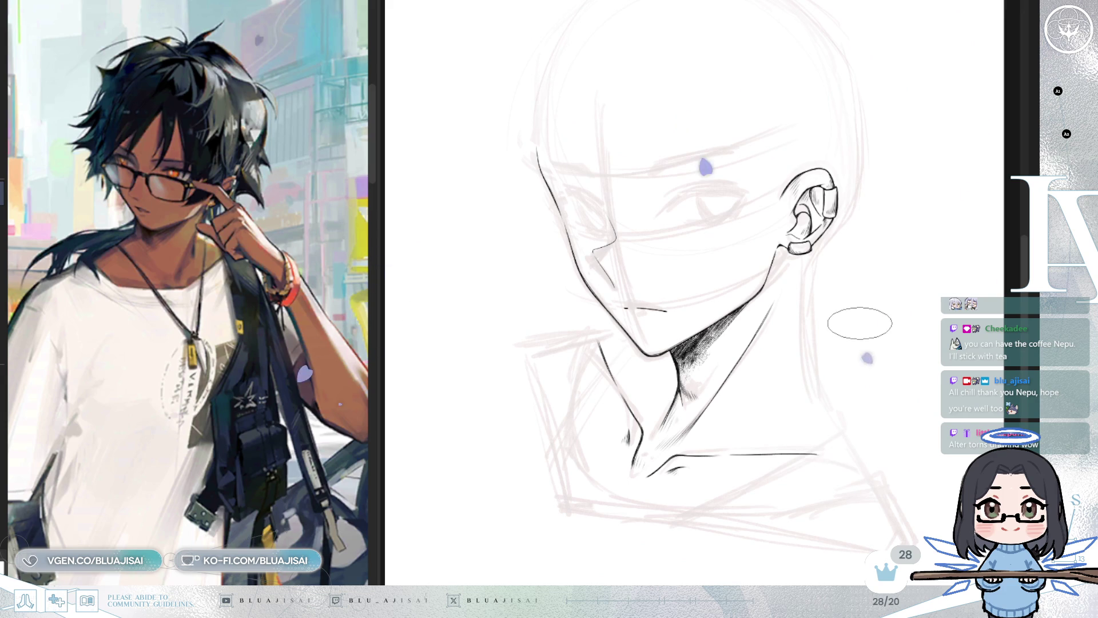
pyautogui.press('h')
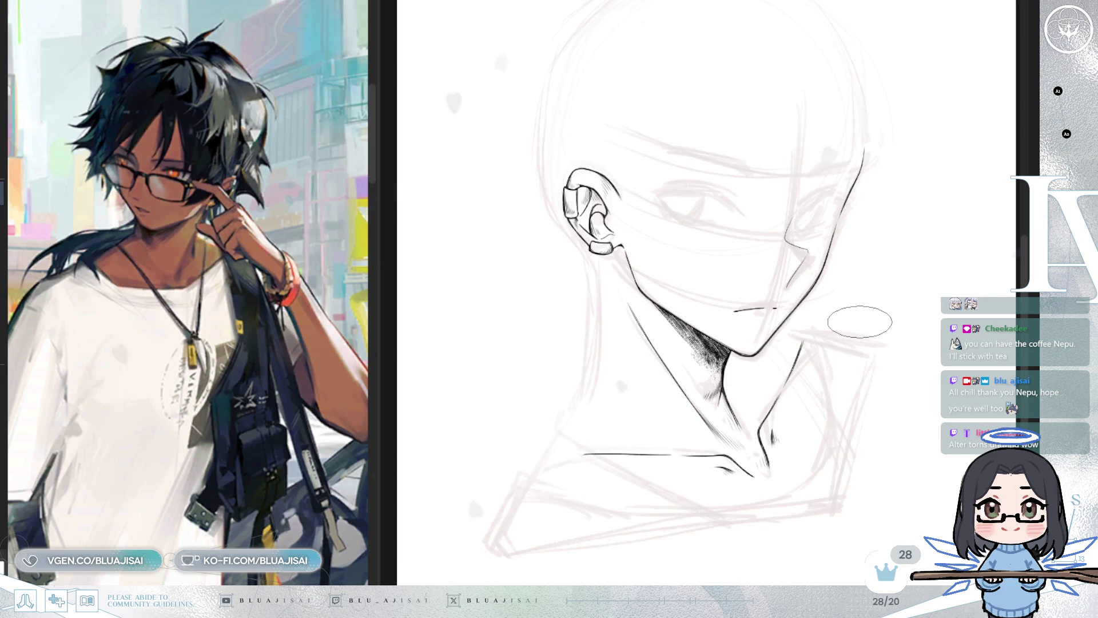
pyautogui.scroll(2, 859, 322)
pyautogui.scroll(2, 855, 315)
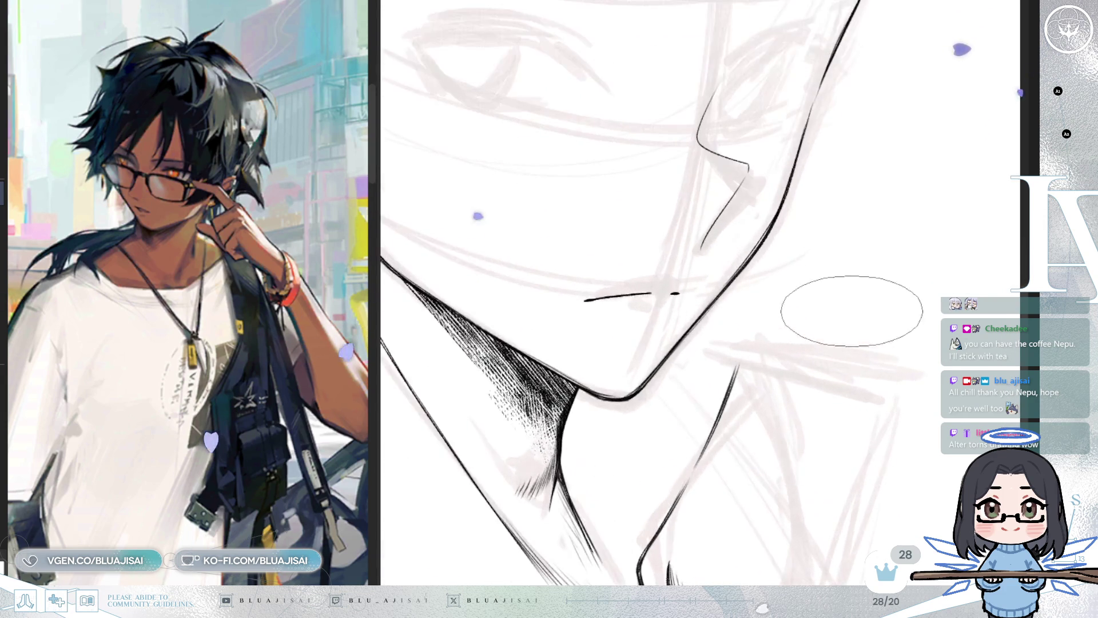
pyautogui.moveTo(854, 309); pyautogui.dragTo(748, 411)
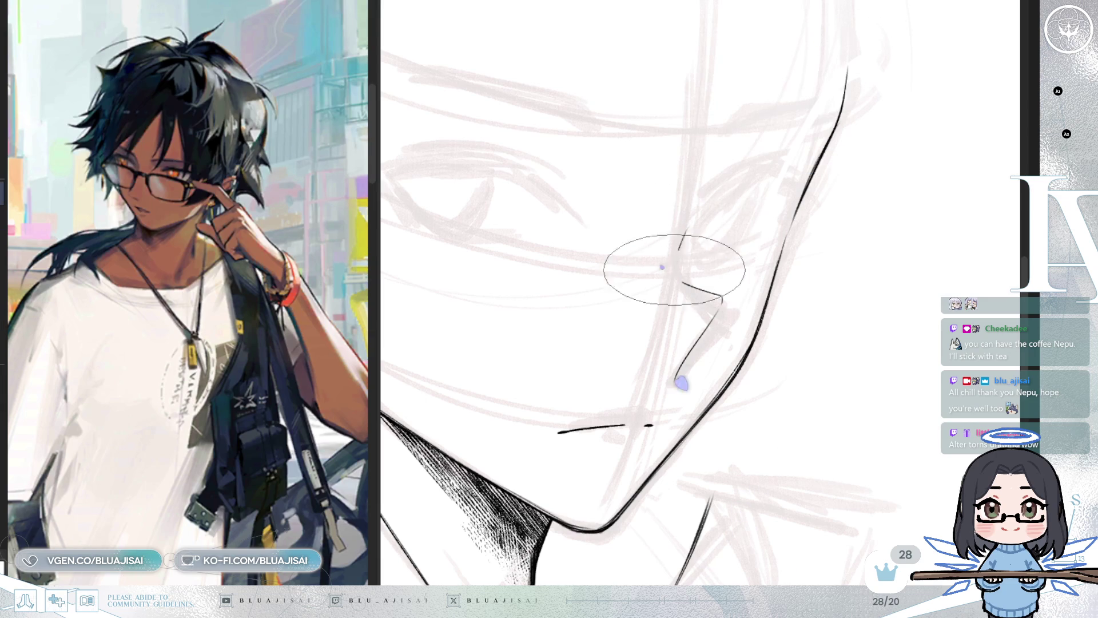
# Mirror-check the nose line, rotate the view so the jaw runs vertically, then zoom out
pyautogui.press('h')
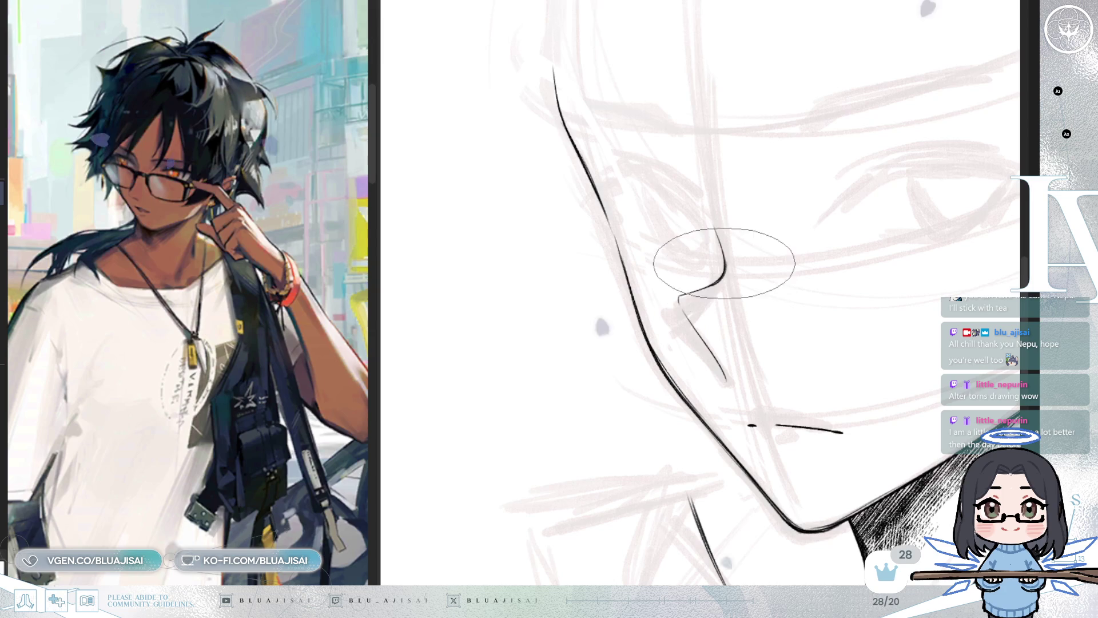
pyautogui.press('h')
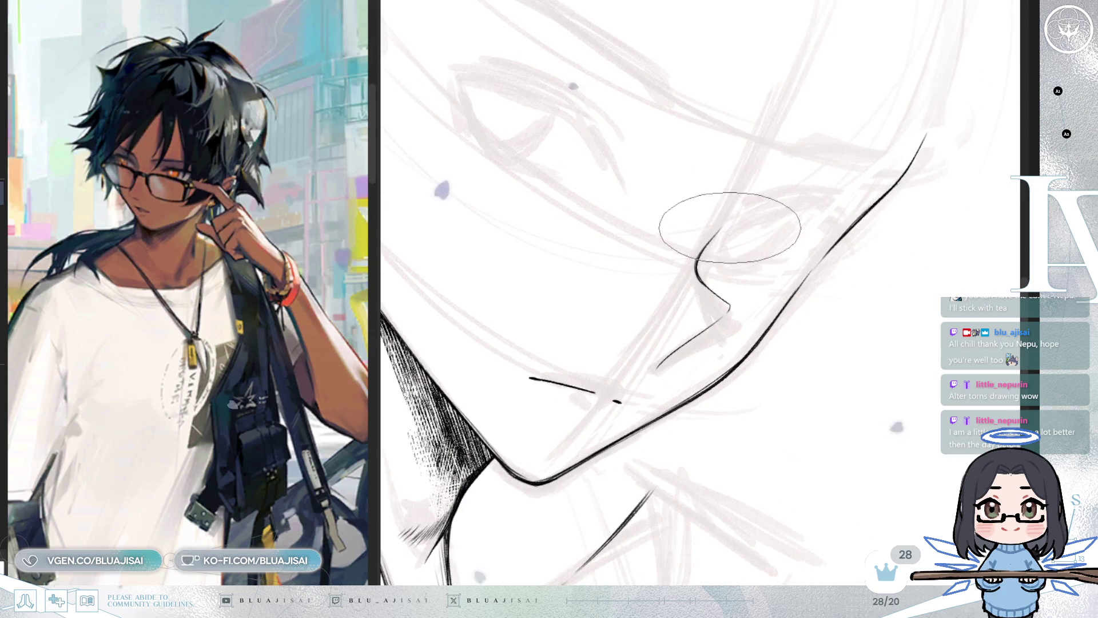
pyautogui.press('h')
pyautogui.press('h')
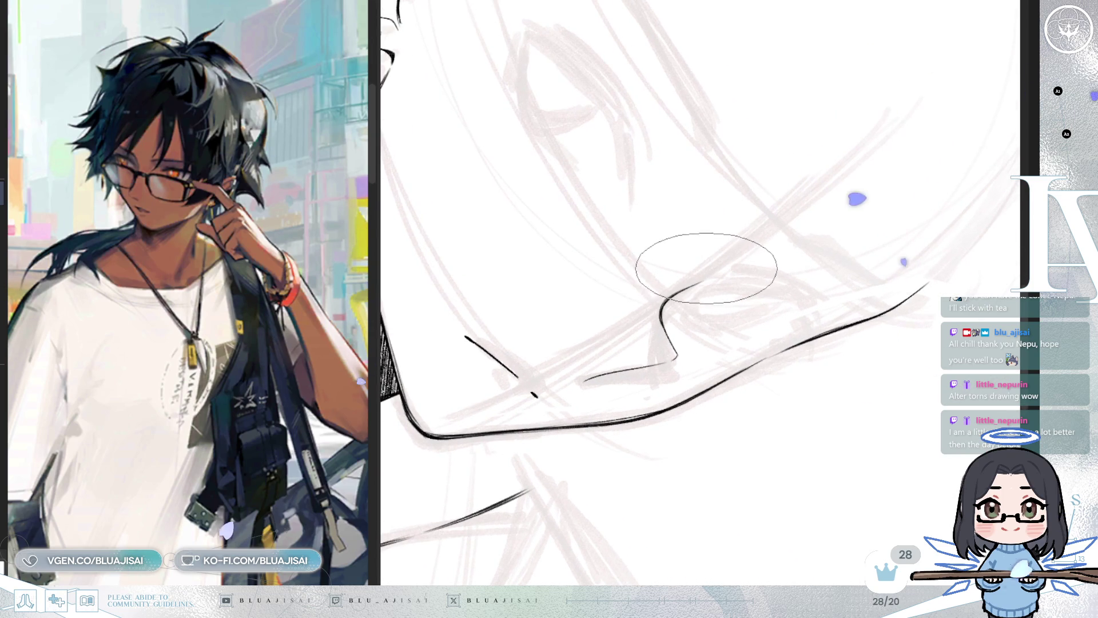
pyautogui.press('^')
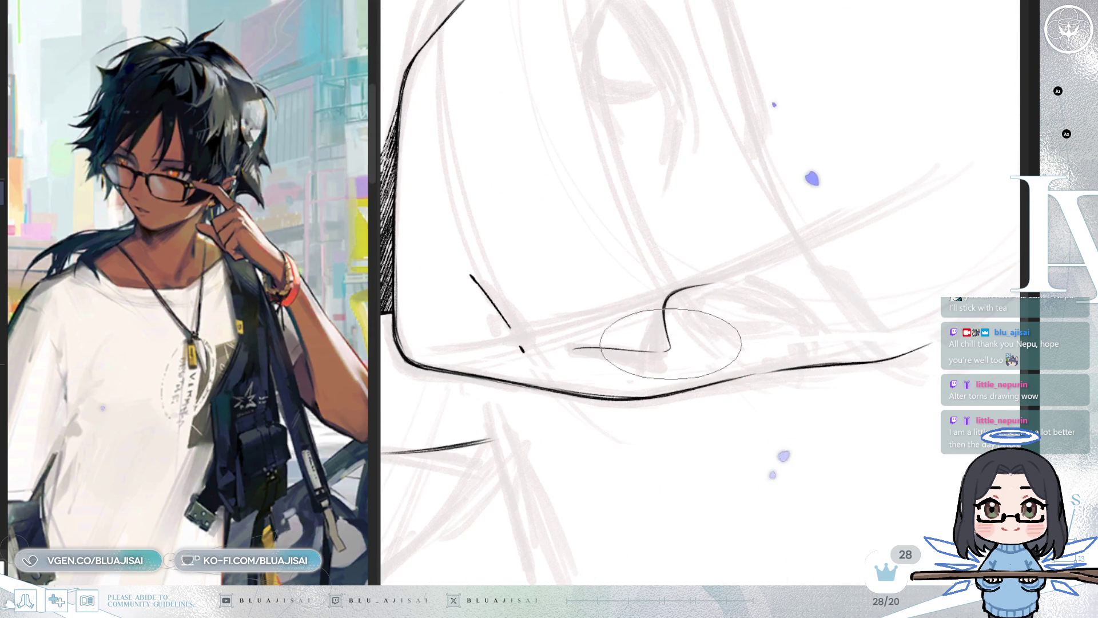
pyautogui.press('^')
pyautogui.press('^')
pyautogui.press('^')
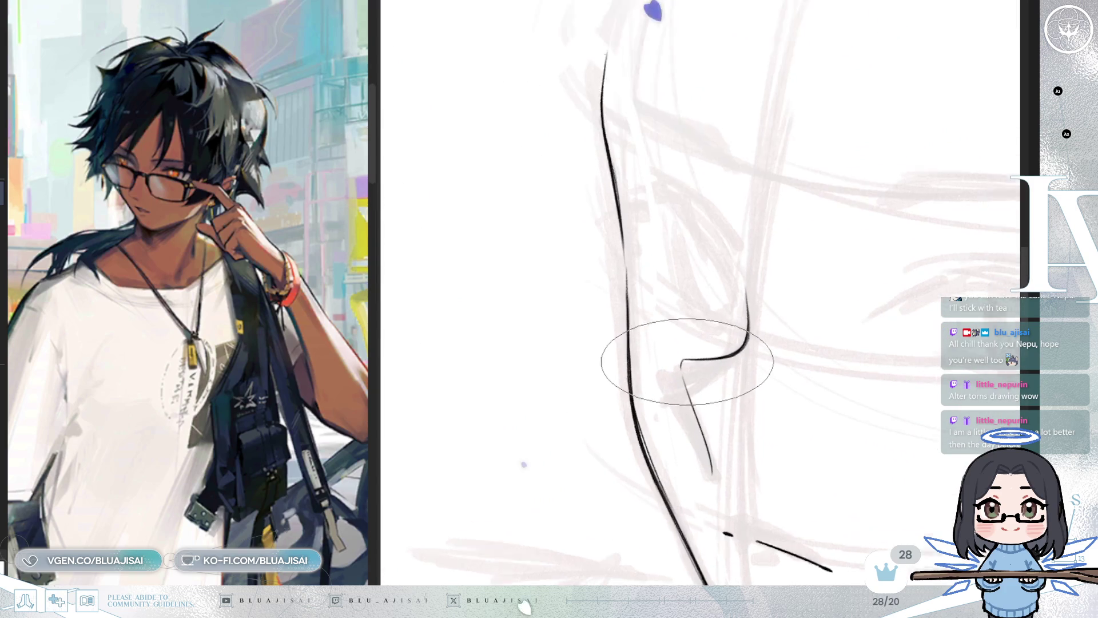
pyautogui.press('^')
pyautogui.press('^')
pyautogui.press('^')
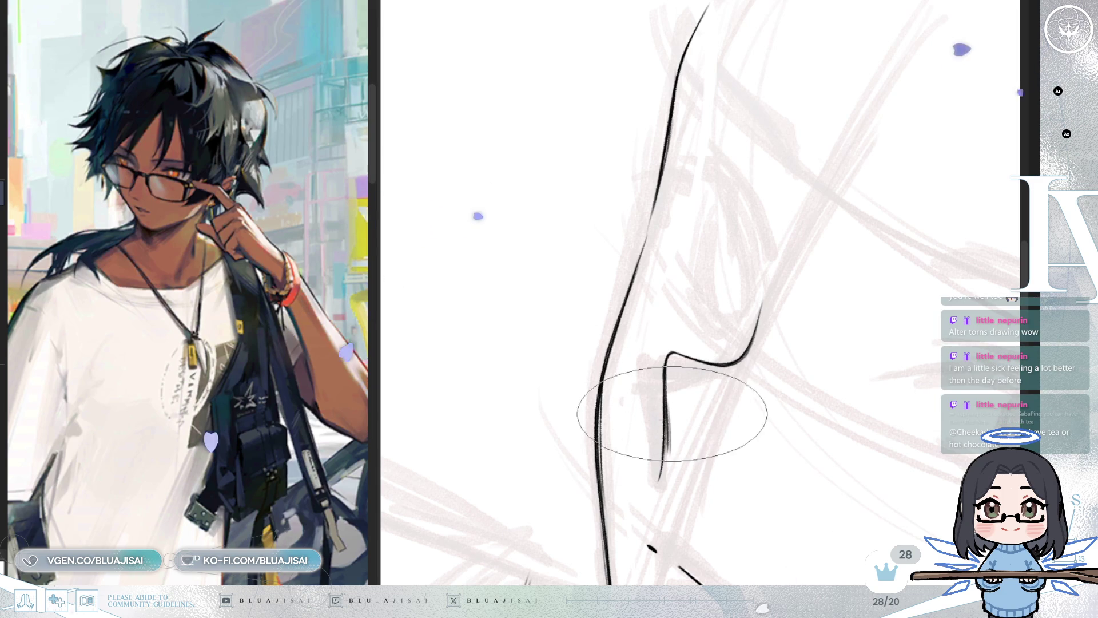
pyautogui.moveTo(672, 413); pyautogui.dragTo(810, 280)
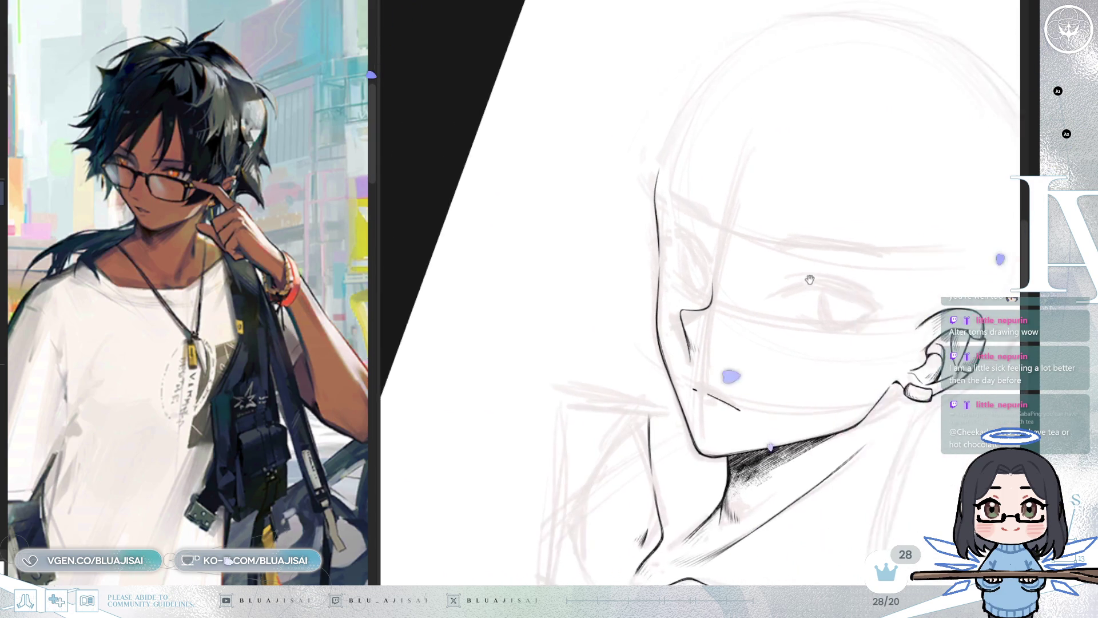
# Undo the discarded stroke on the cheek
pyautogui.press('h')
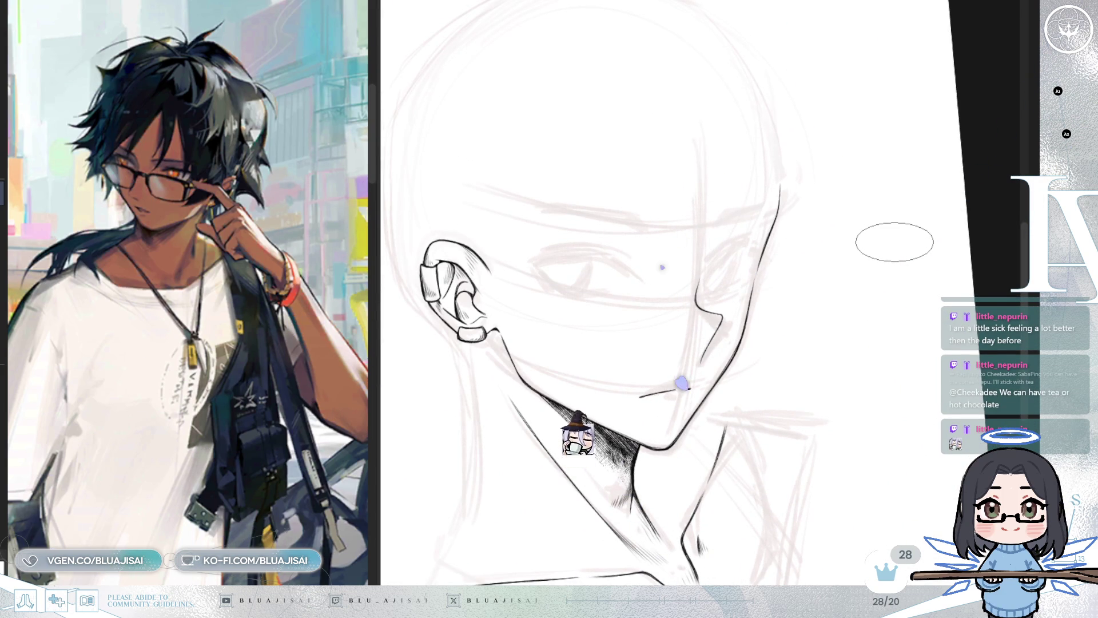
pyautogui.scroll(3, 703, 385)
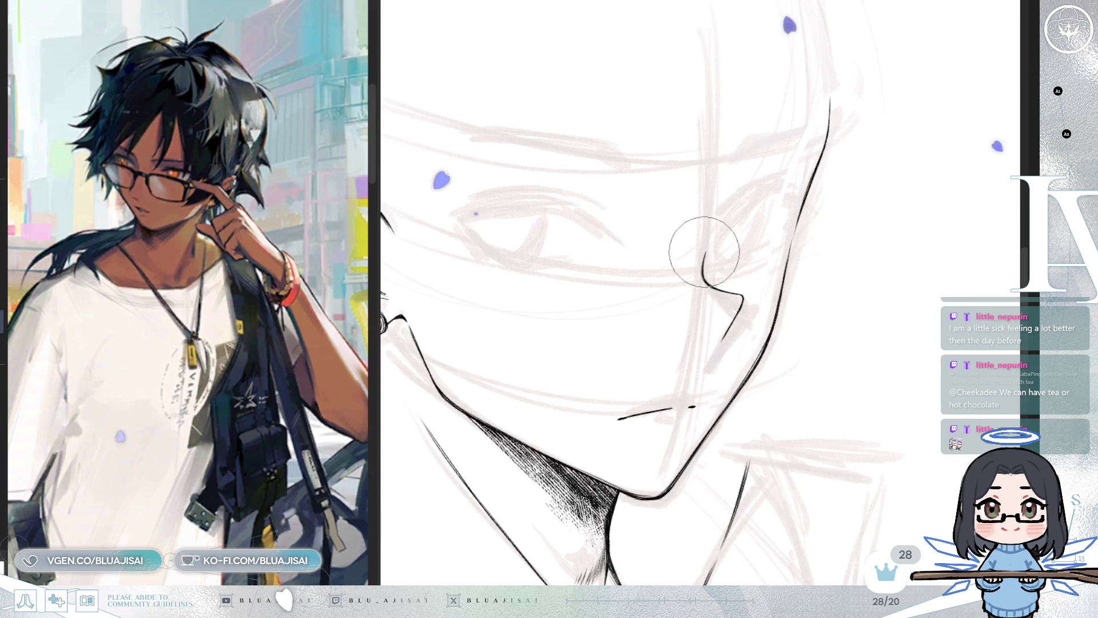
pyautogui.hotkey('ctrl', 'z')
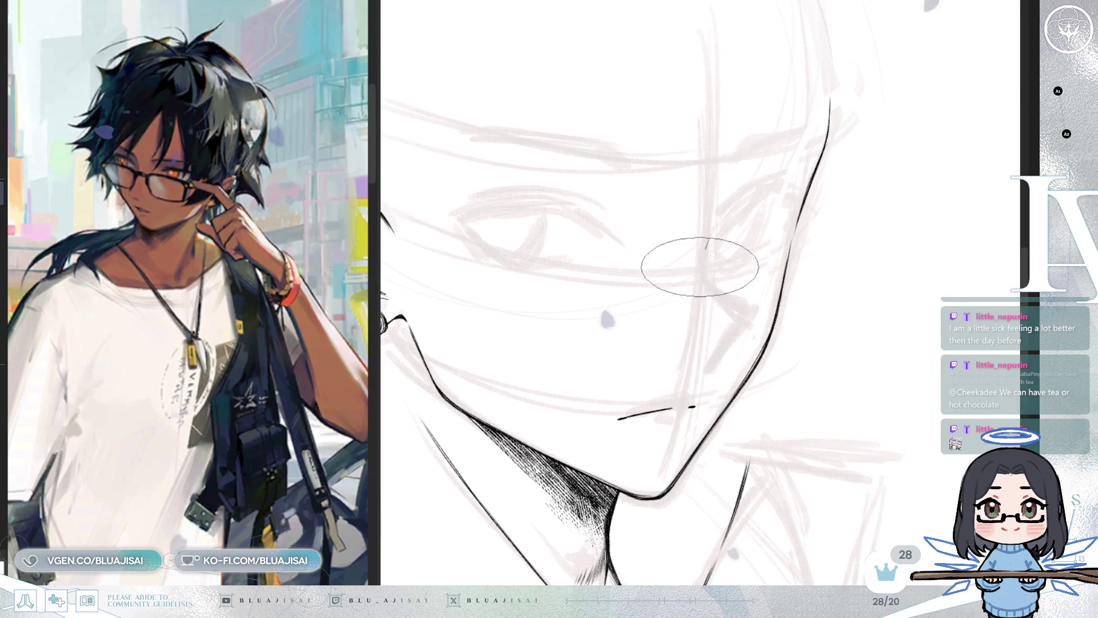
# Ink the nose-tip curve and the line below it, mirror to review, and narrow the reference panel
pyautogui.moveTo(710, 238); pyautogui.dragTo(746, 303)
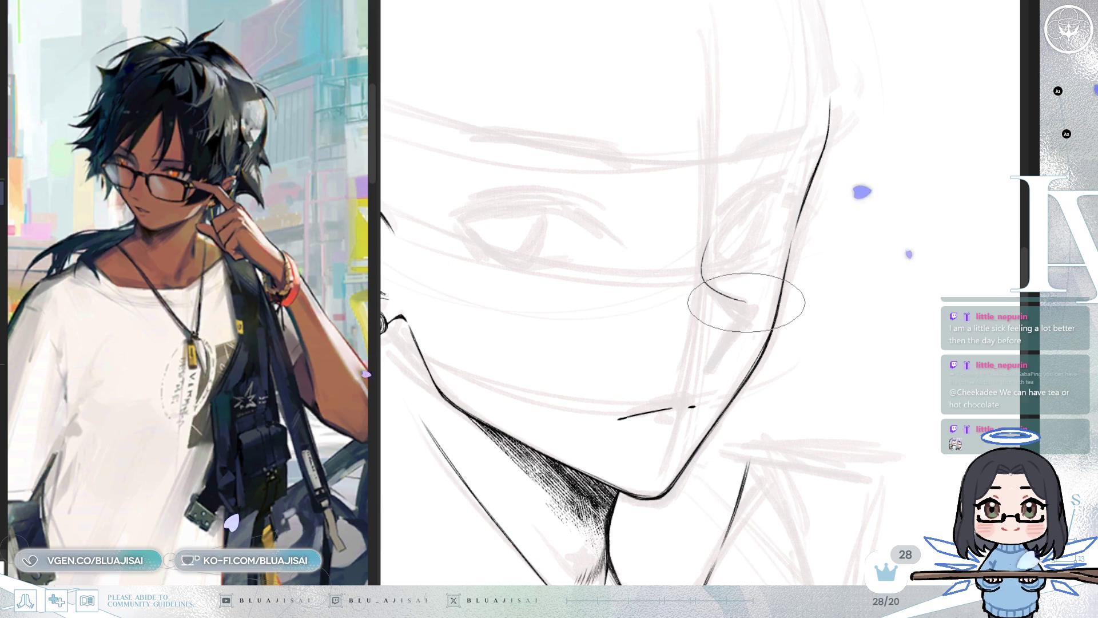
pyautogui.moveTo(744, 306); pyautogui.dragTo(715, 366)
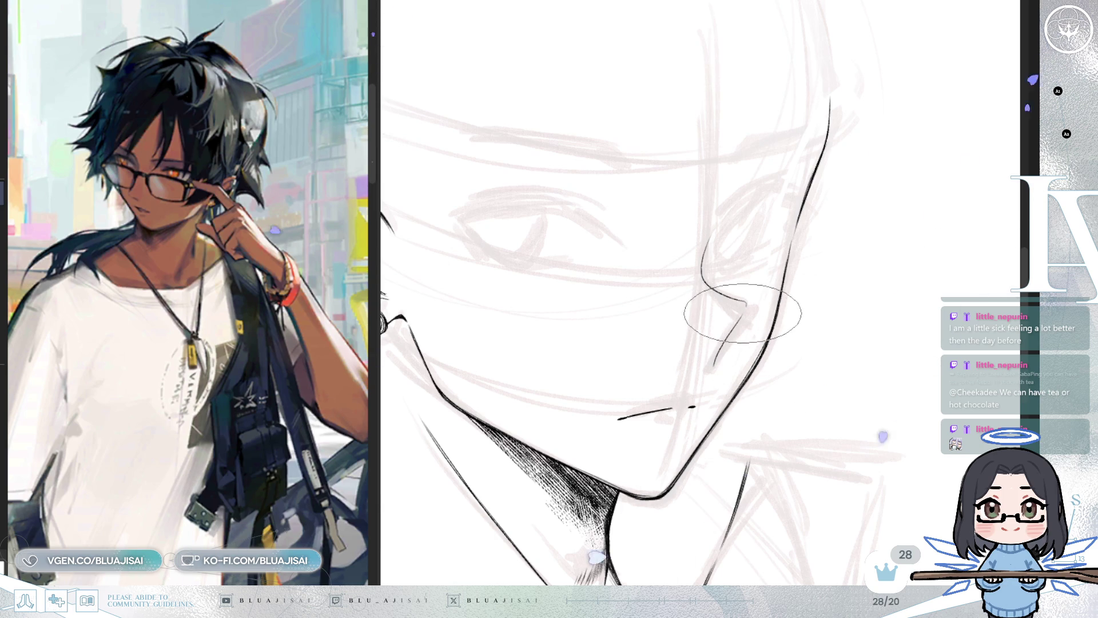
pyautogui.press('h')
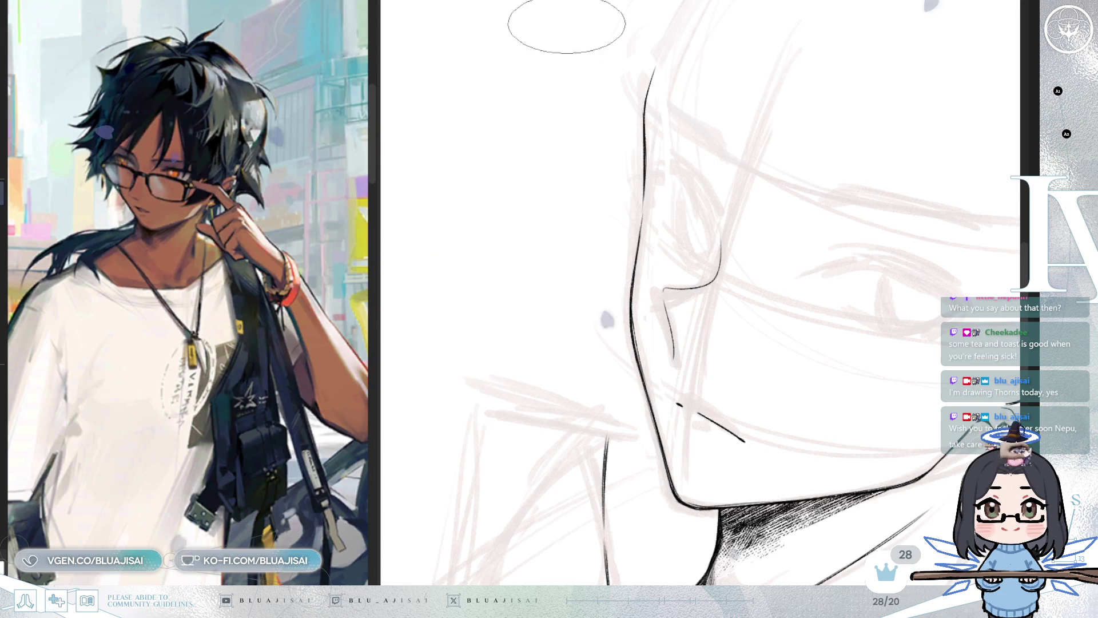
pyautogui.moveTo(373, 215)
pyautogui.mouseDown()
pyautogui.moveTo(343, 274)
pyautogui.moveTo(265, 343)
pyautogui.mouseUp()
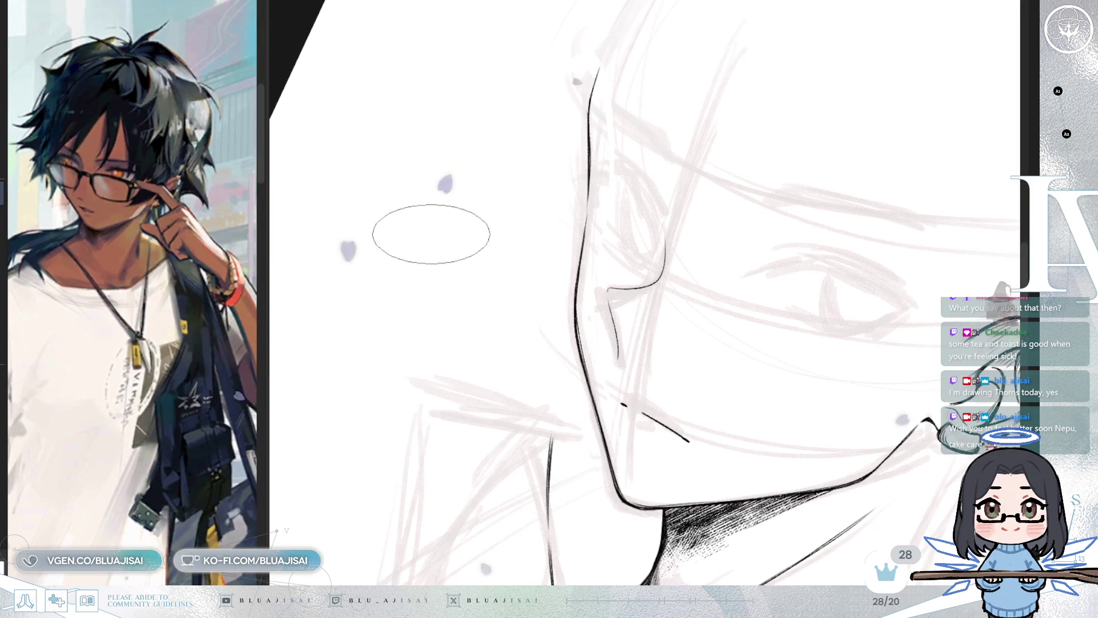
# Zoom in on the face and rotate the view so the jaw stands upright, mirroring to check proportions
pyautogui.moveTo(431, 230)
pyautogui.mouseDown()
pyautogui.moveTo(855, 285)
pyautogui.moveTo(752, 230)
pyautogui.moveTo(568, 213)
pyautogui.moveTo(772, 260)
pyautogui.mouseUp()
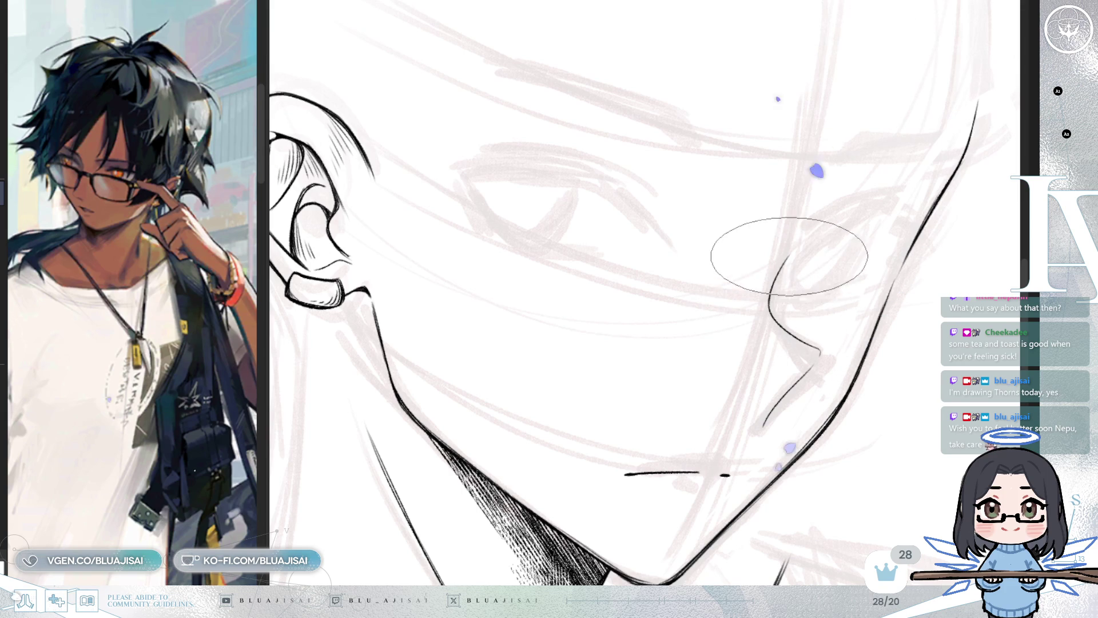
pyautogui.moveTo(787, 323)
pyautogui.mouseDown()
pyautogui.moveTo(779, 363)
pyautogui.moveTo(762, 355)
pyautogui.moveTo(694, 172)
pyautogui.mouseUp()
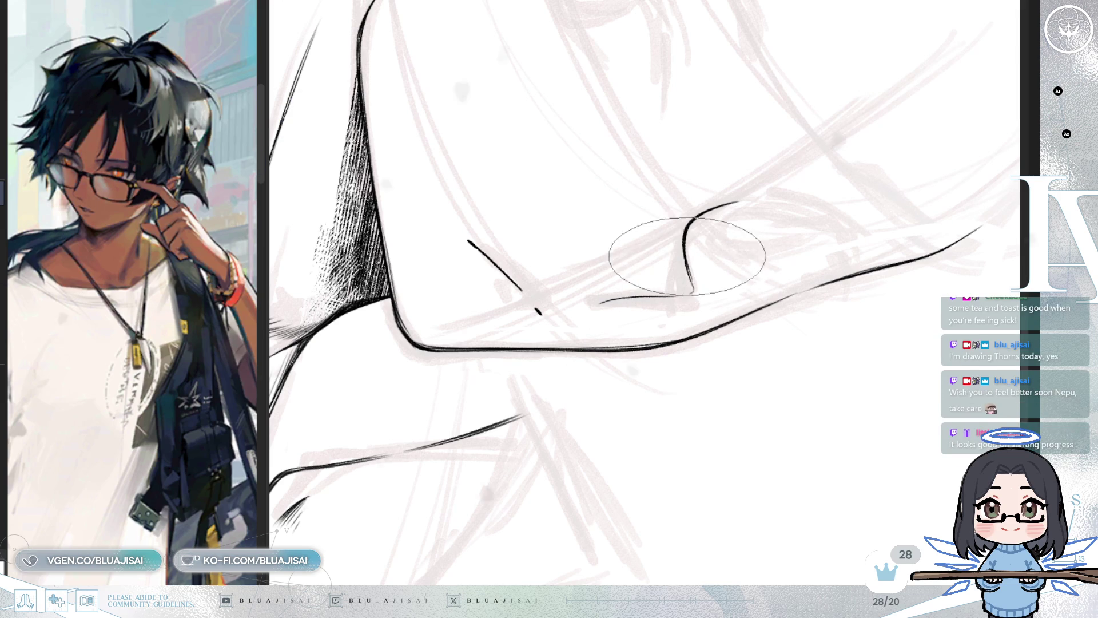
pyautogui.moveTo(693, 287)
pyautogui.mouseDown()
pyautogui.moveTo(686, 257)
pyautogui.moveTo(711, 246)
pyautogui.mouseUp()
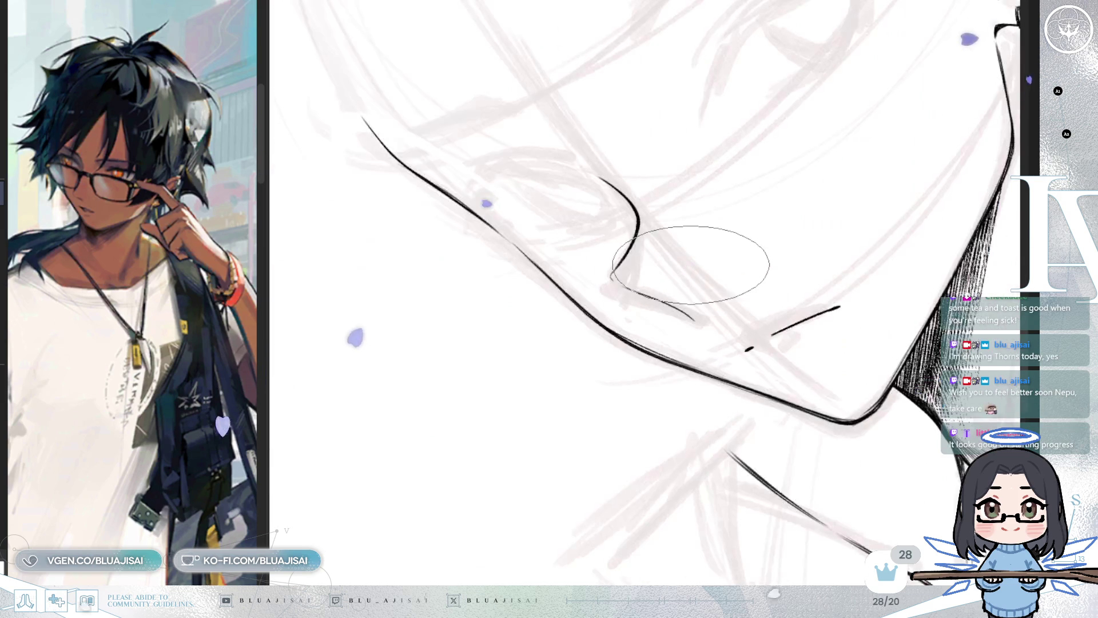
pyautogui.press('^')
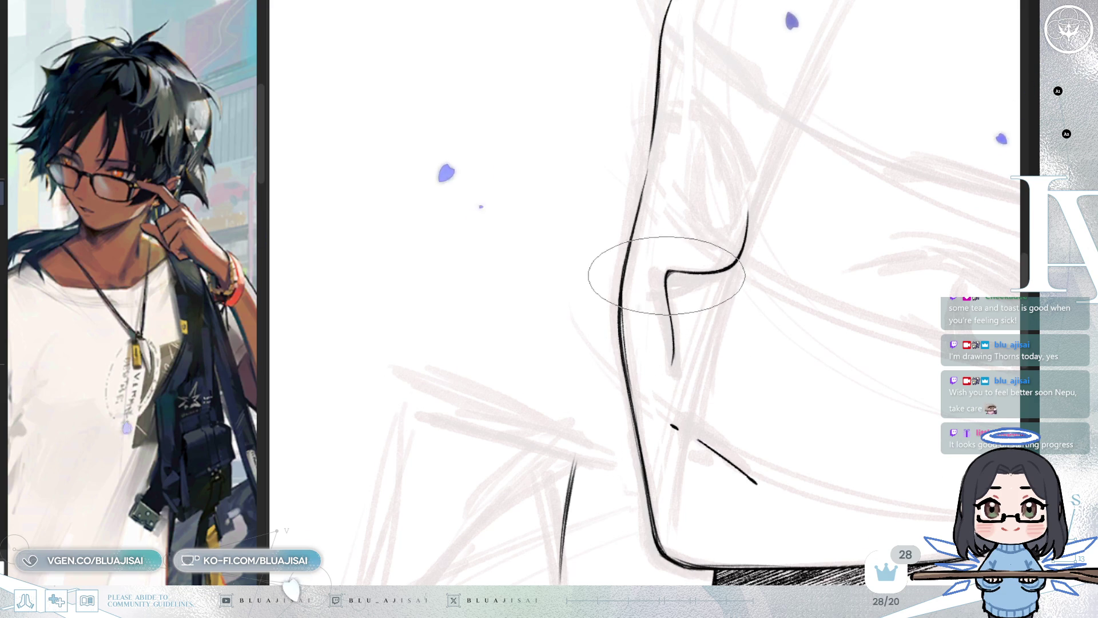
pyautogui.scroll(-5, 800, 219)
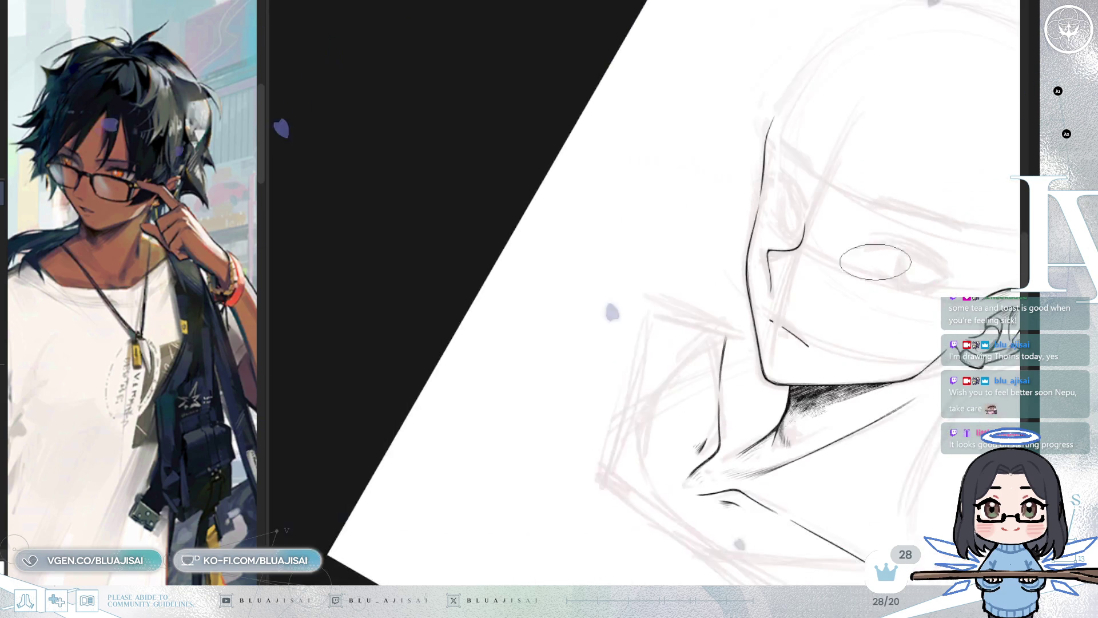
pyautogui.press('m')
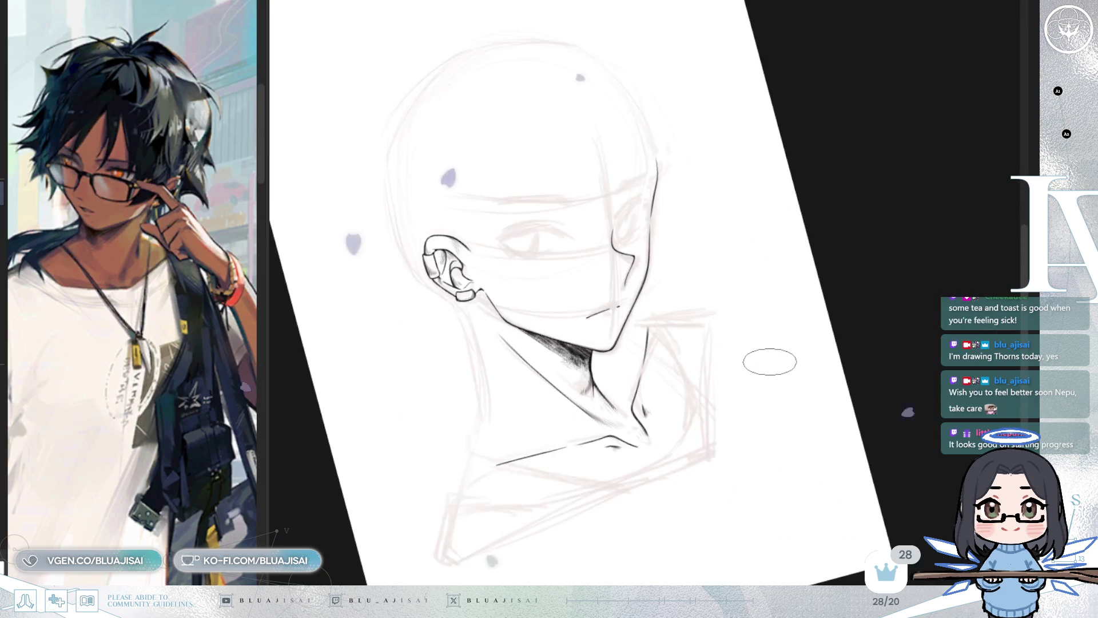
pyautogui.scroll(5, 739, 306)
pyautogui.moveTo(739, 306); pyautogui.dragTo(779, 290)
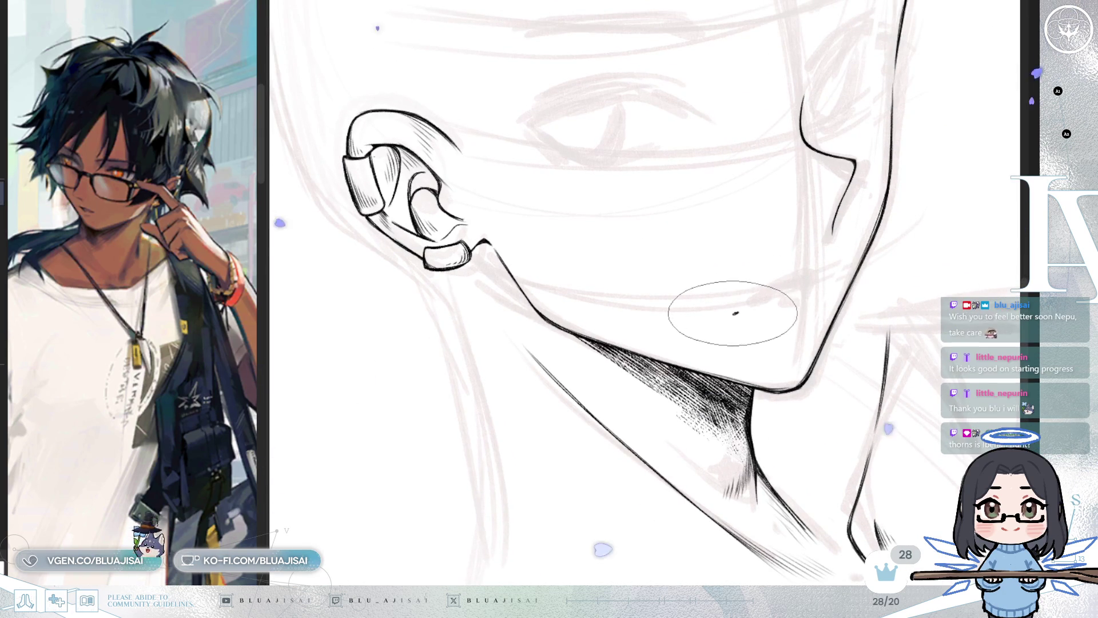
# Ink a short mouth line below the nose, then unmirror, straighten and zoom out to the whole head
pyautogui.moveTo(733, 313); pyautogui.dragTo(789, 291)
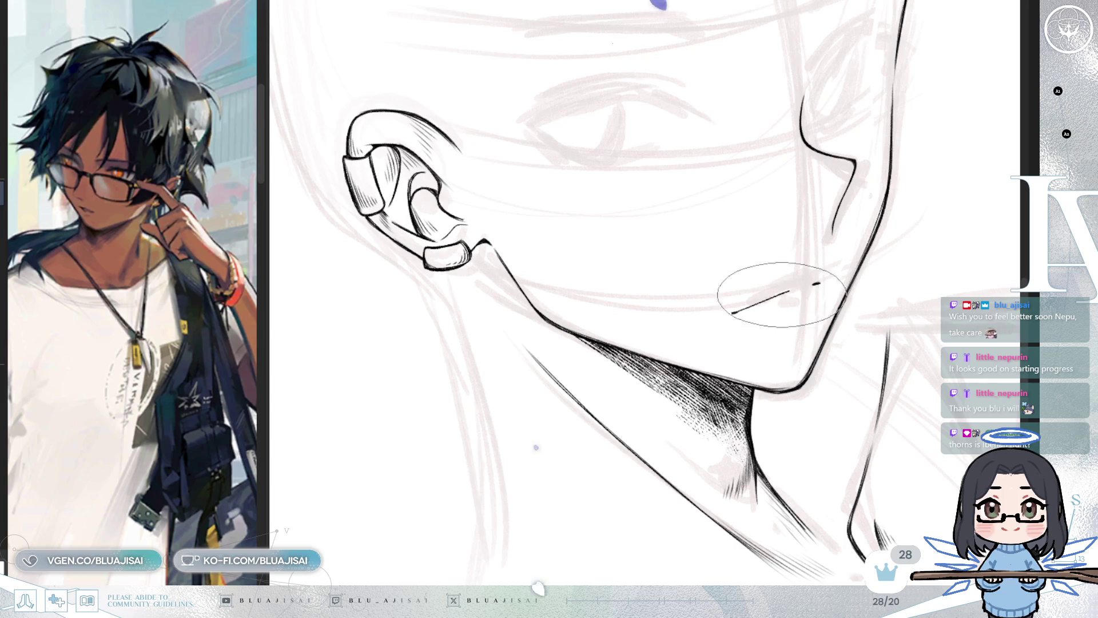
pyautogui.press('-')
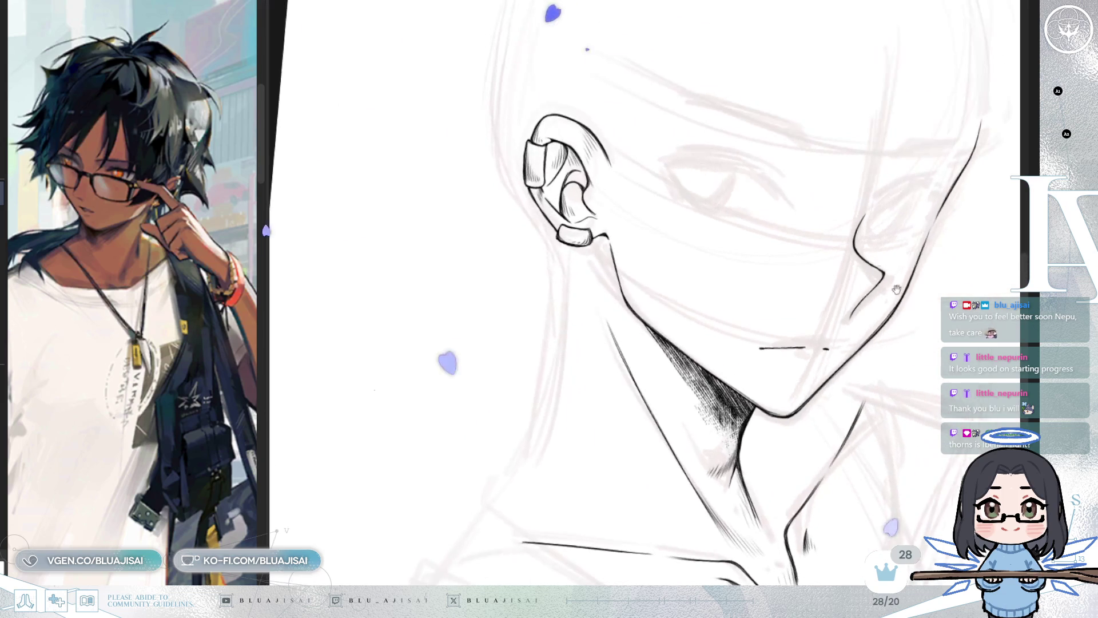
pyautogui.press('m')
pyautogui.hotkey('ctrl', '-')
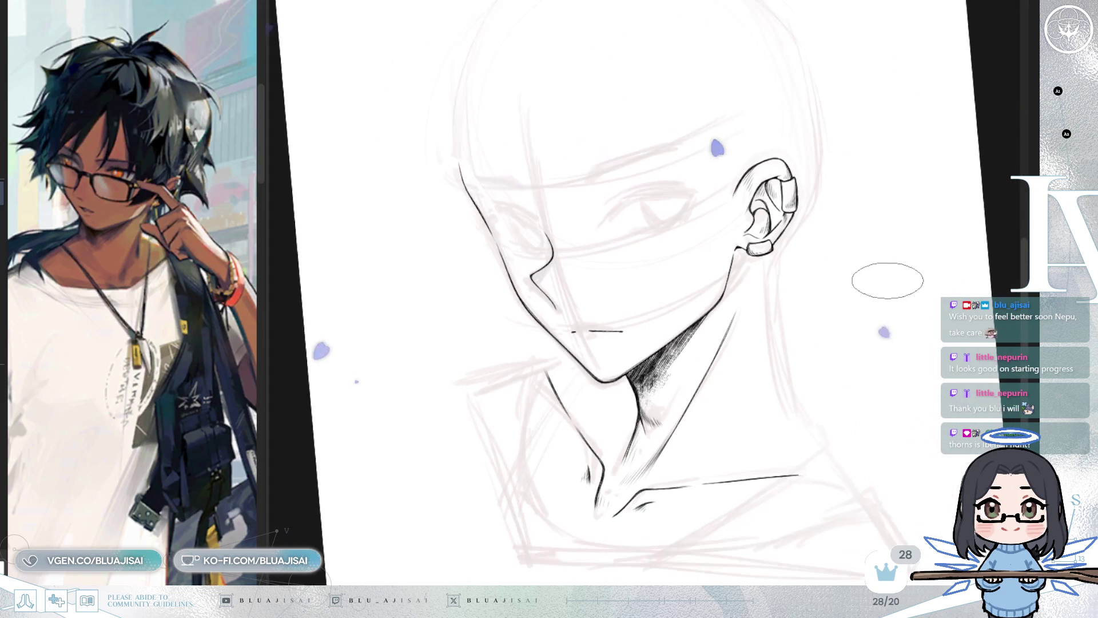
pyautogui.press('-')
pyautogui.press('-')
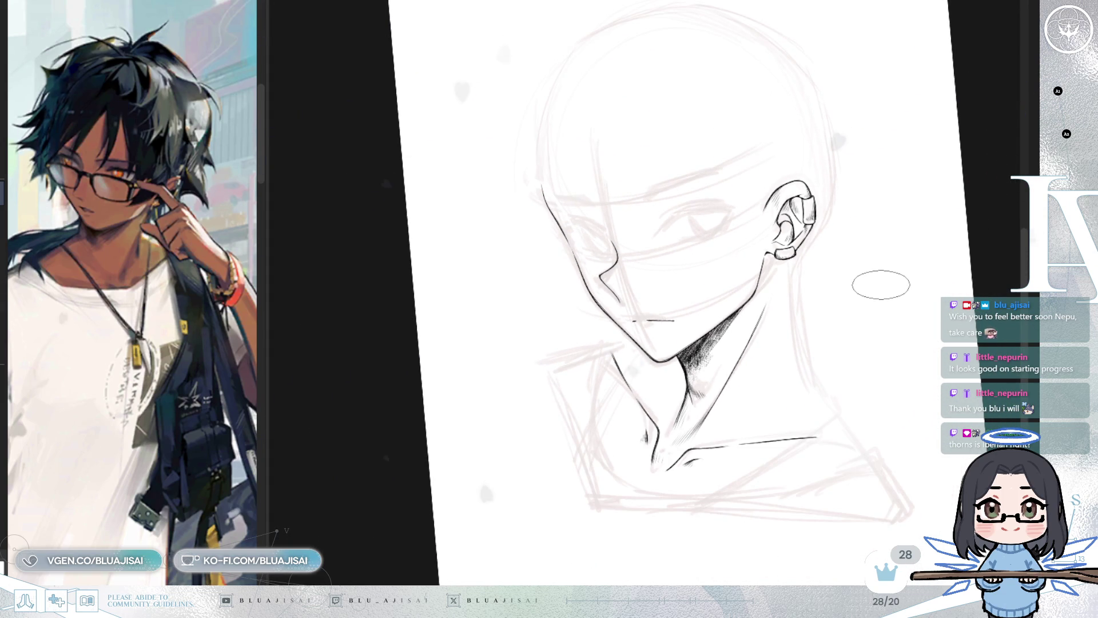
pyautogui.press('^')
pyautogui.press('^')
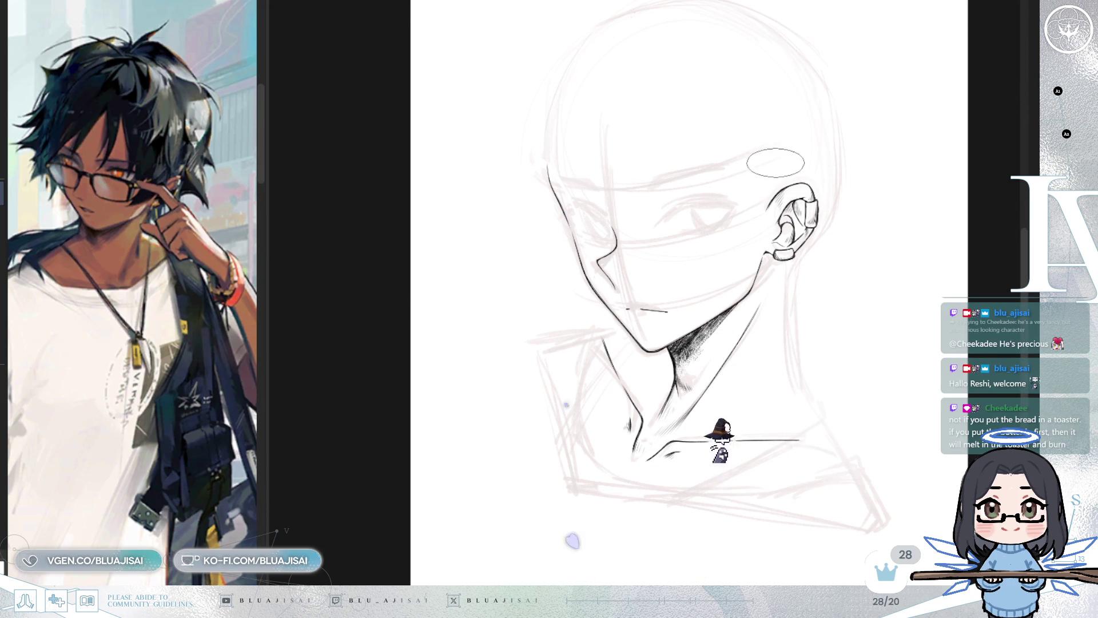
pyautogui.scroll(5, 743, 286)
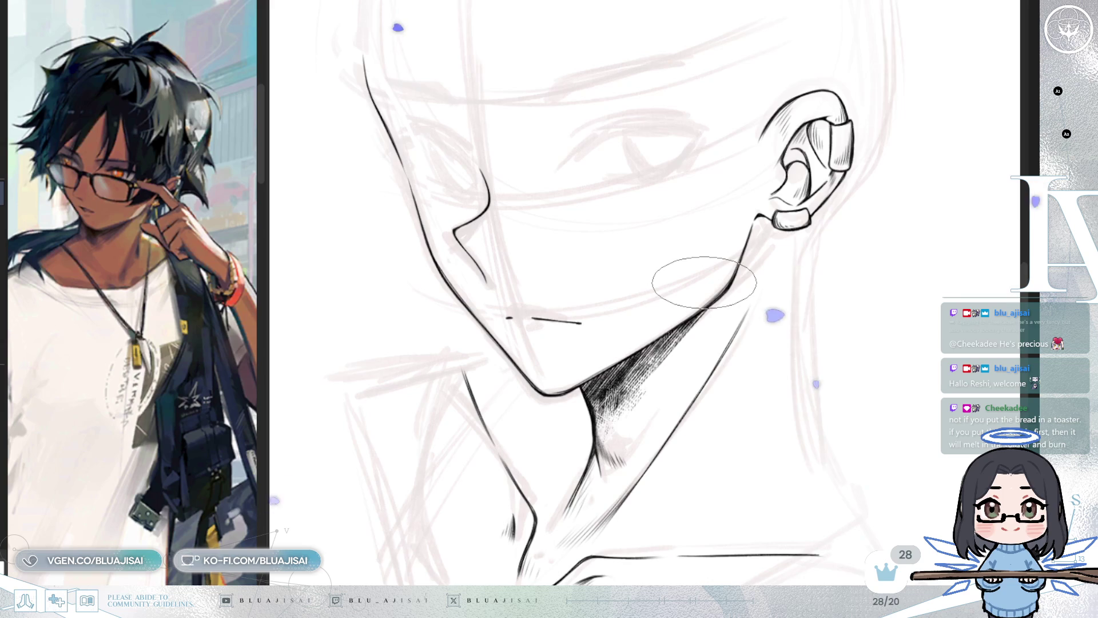
pyautogui.scroll(-2, 704, 282)
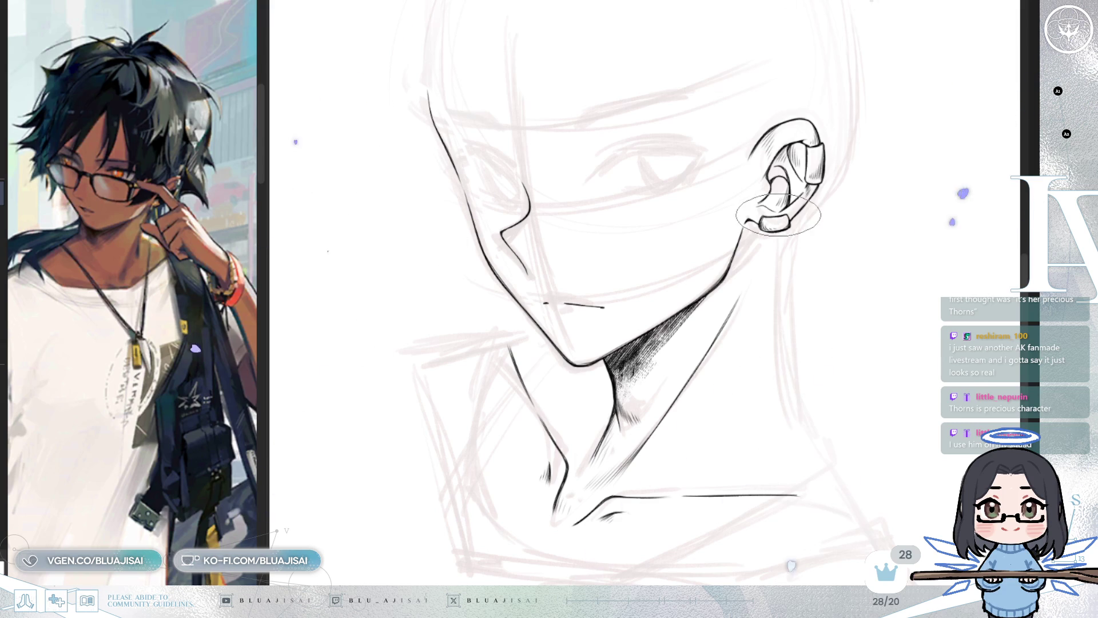
pyautogui.press('h')
# Rotate and zoom the view in on the nose, then zoom back out slightly
pyautogui.scroll(2, 818, 194)
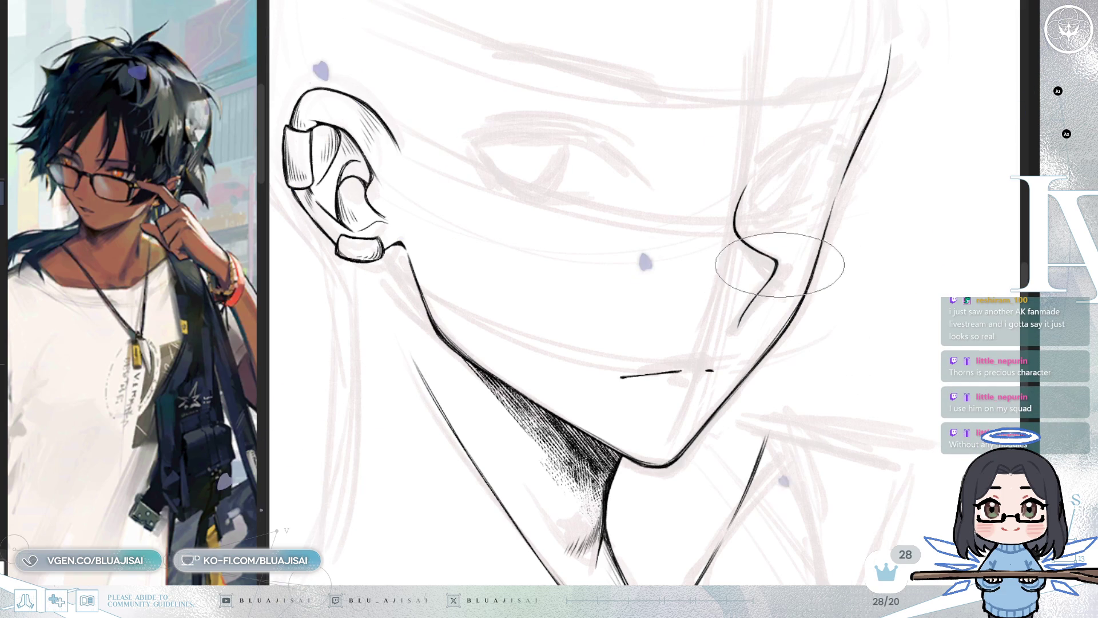
pyautogui.moveTo(778, 272); pyautogui.dragTo(563, 222)
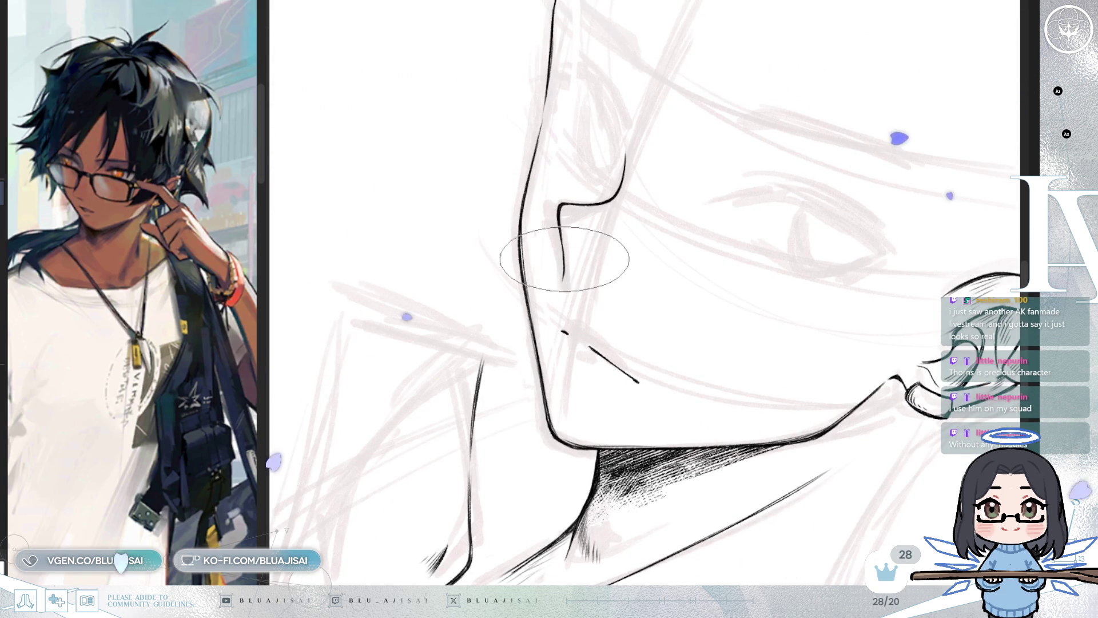
pyautogui.moveTo(564, 250)
pyautogui.mouseDown()
pyautogui.moveTo(804, 216)
pyautogui.moveTo(818, 243)
pyautogui.moveTo(870, 245)
pyautogui.moveTo(846, 274)
pyautogui.mouseUp()
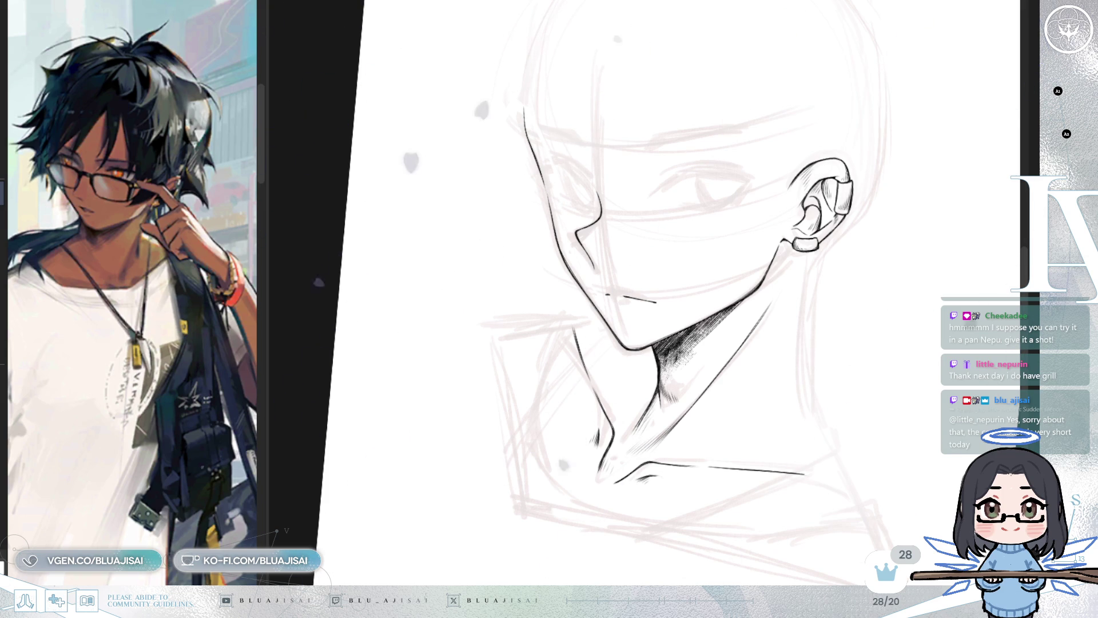
# Turn the canvas upright, then pan and rotate it toward the neck and collarbones for inking
pyautogui.moveTo(833, 343)
pyautogui.mouseDown()
pyautogui.moveTo(767, 334)
pyautogui.moveTo(804, 402)
pyautogui.moveTo(783, 368)
pyautogui.moveTo(775, 377)
pyautogui.moveTo(774, 250)
pyautogui.moveTo(686, 309)
pyautogui.moveTo(562, 273)
pyautogui.moveTo(709, 404)
pyautogui.mouseUp()
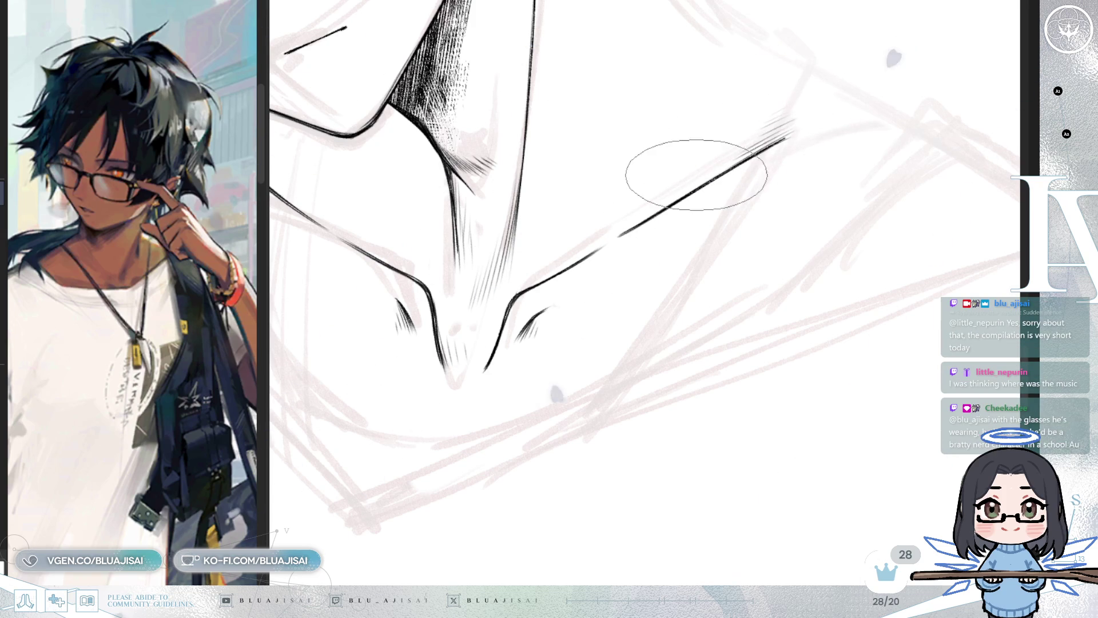
pyautogui.moveTo(747, 201)
pyautogui.mouseDown()
pyautogui.moveTo(714, 218)
pyautogui.moveTo(735, 182)
pyautogui.moveTo(839, 172)
pyautogui.moveTo(766, 152)
pyautogui.moveTo(750, 272)
pyautogui.mouseUp()
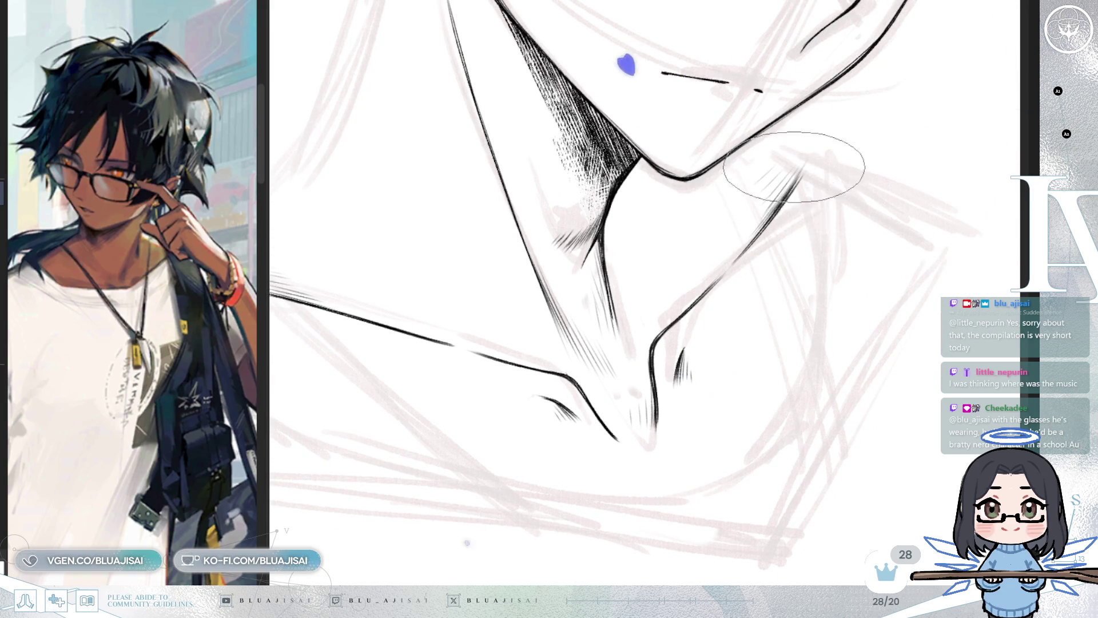
pyautogui.scroll(-3, 793, 166)
pyautogui.moveTo(826, 201); pyautogui.dragTo(764, 233)
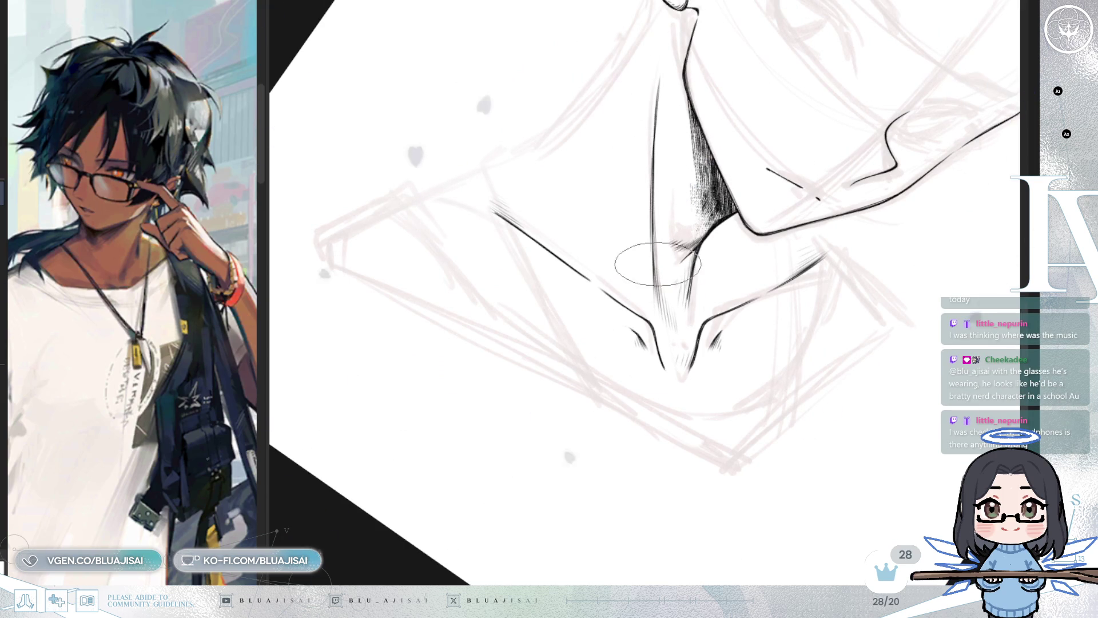
pyautogui.scroll(-3, 658, 264)
pyautogui.moveTo(658, 263); pyautogui.dragTo(743, 285)
pyautogui.scroll(3, 757, 310)
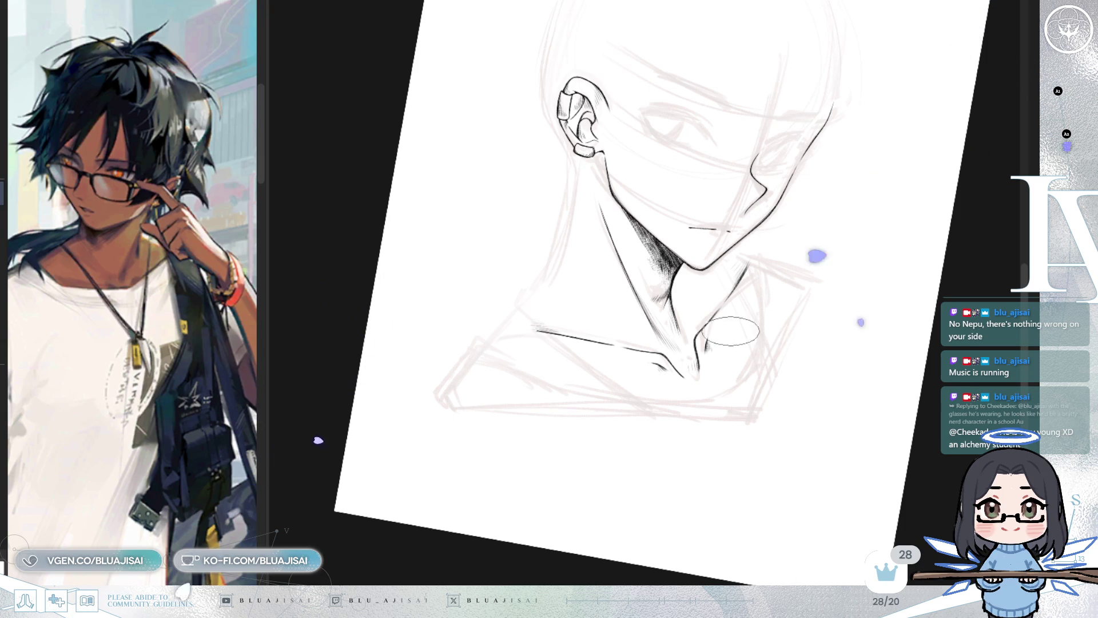
# Reposition the reference image and ink the collar edge line below the neck
pyautogui.moveTo(730, 331); pyautogui.dragTo(678, 381)
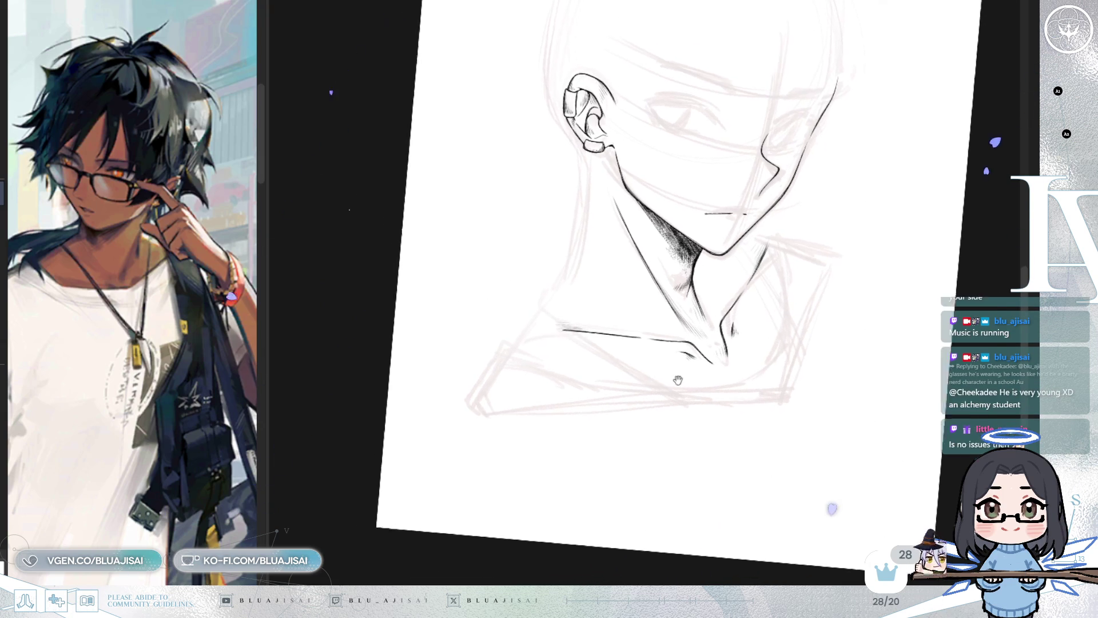
pyautogui.scroll(5, 677, 380)
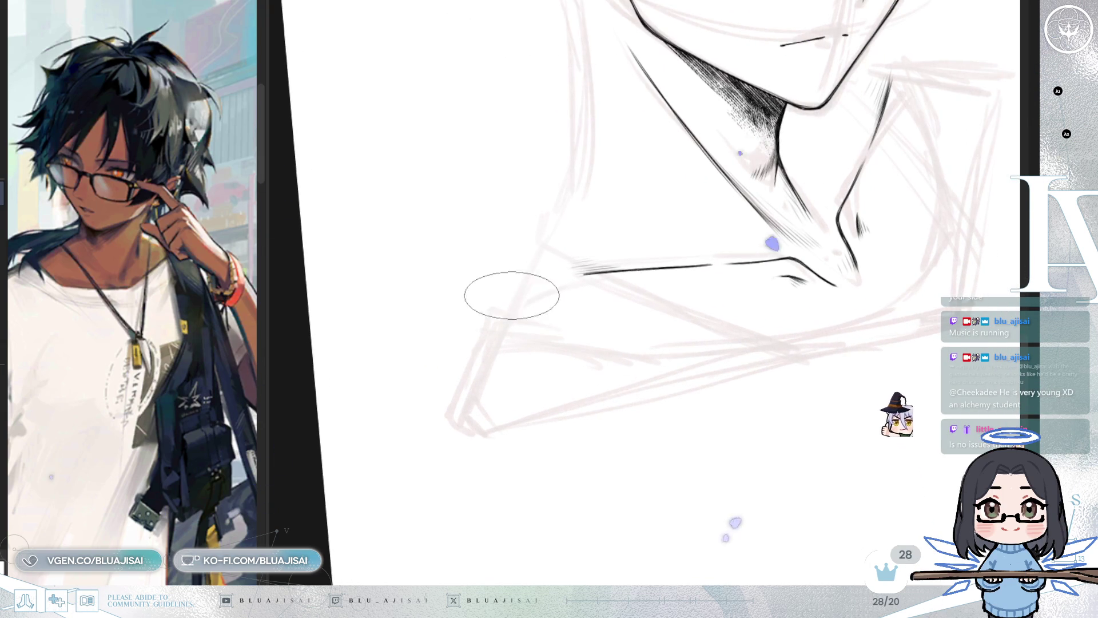
pyautogui.moveTo(180, 483); pyautogui.dragTo(209, 467)
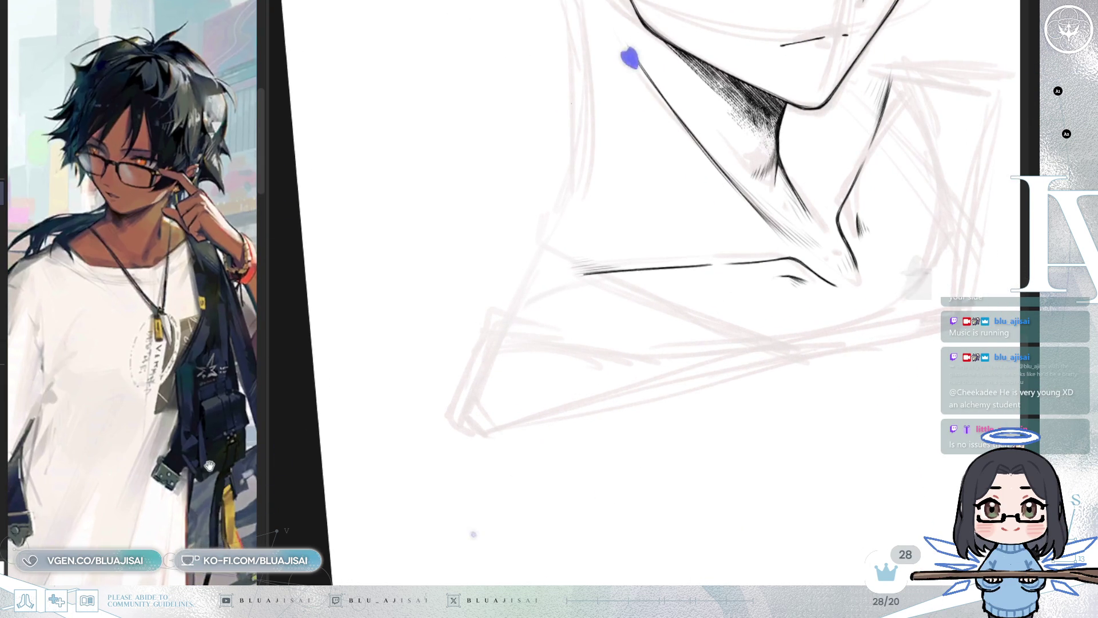
pyautogui.moveTo(489, 312); pyautogui.dragTo(453, 422)
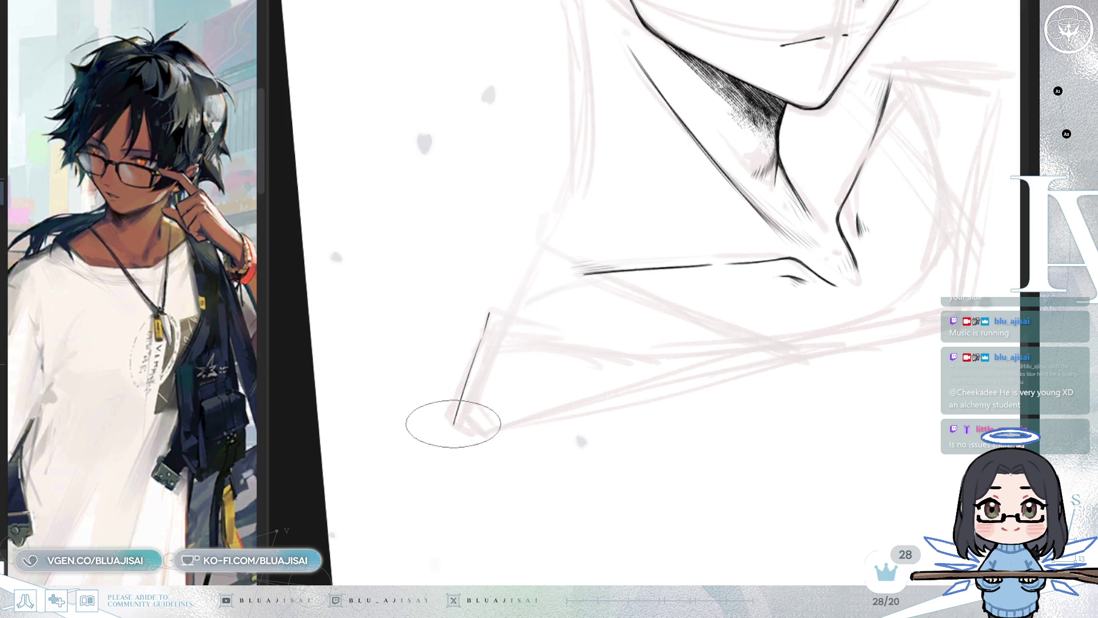
pyautogui.press('h')
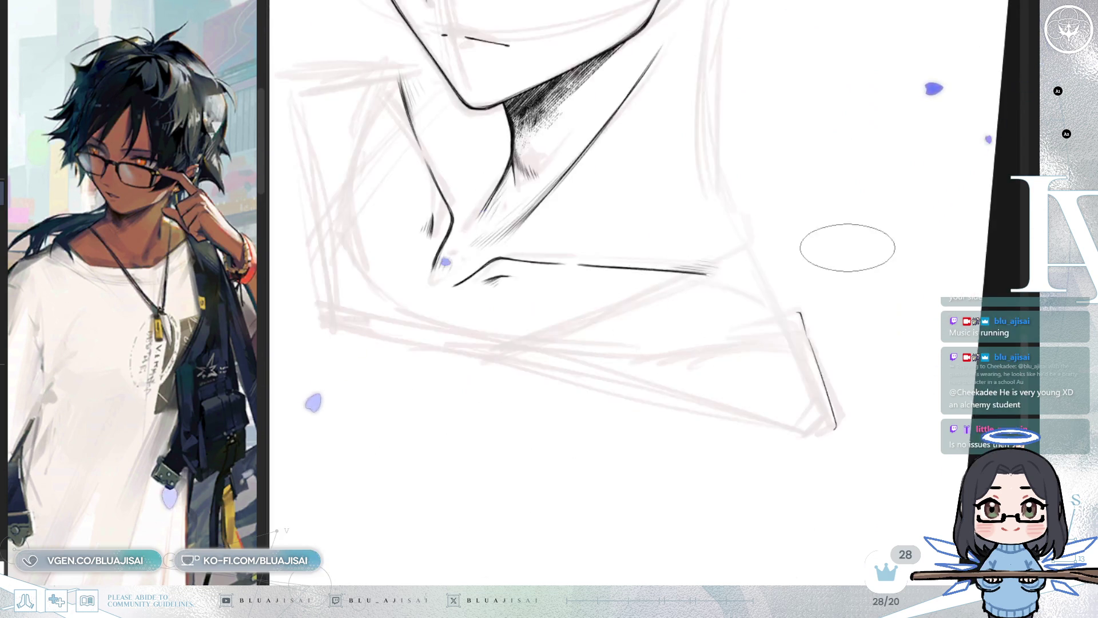
# Ink the other side of the collar, extend its curve upward and run the outer edge down
pyautogui.moveTo(769, 240); pyautogui.dragTo(643, 368)
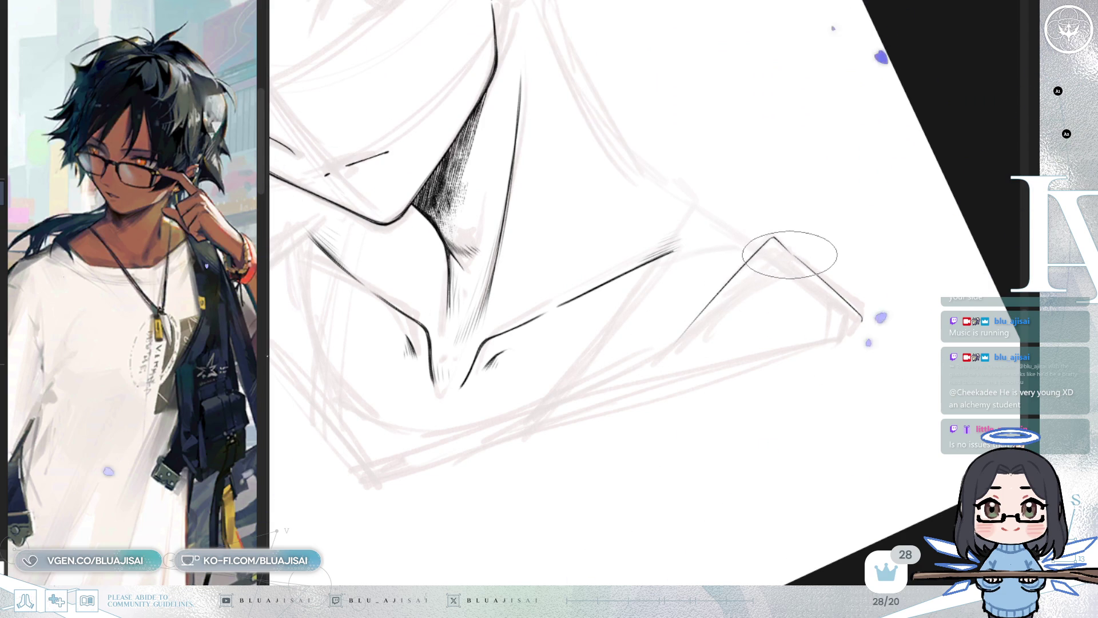
pyautogui.moveTo(731, 314)
pyautogui.mouseDown()
pyautogui.moveTo(675, 324)
pyautogui.moveTo(582, 428)
pyautogui.mouseUp()
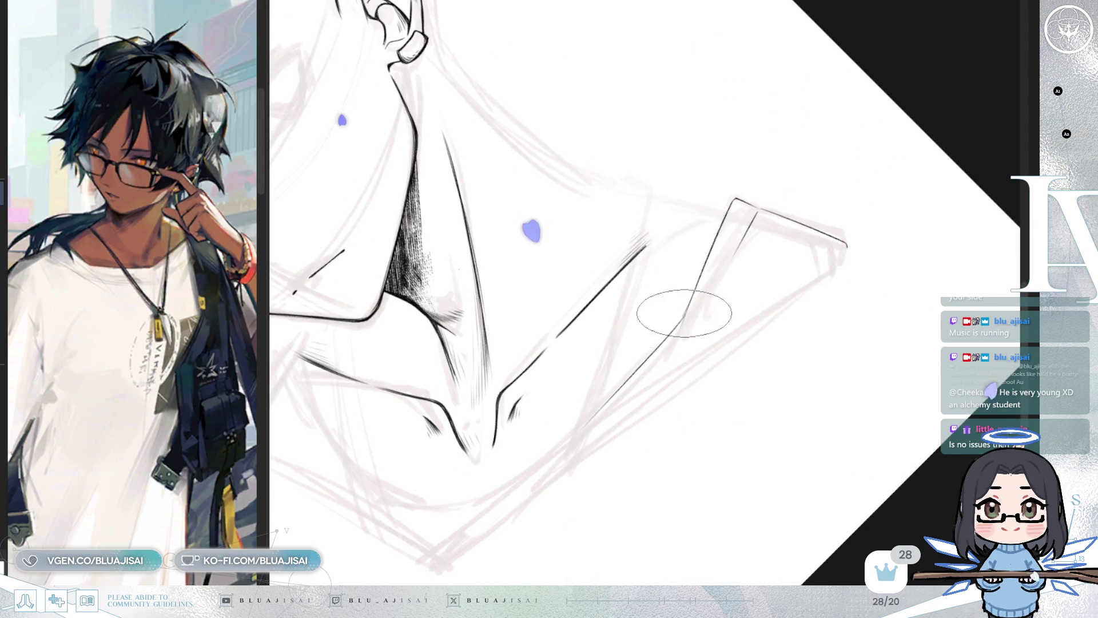
pyautogui.moveTo(686, 308)
pyautogui.mouseDown()
pyautogui.moveTo(613, 404)
pyautogui.moveTo(689, 279)
pyautogui.moveTo(630, 381)
pyautogui.mouseUp()
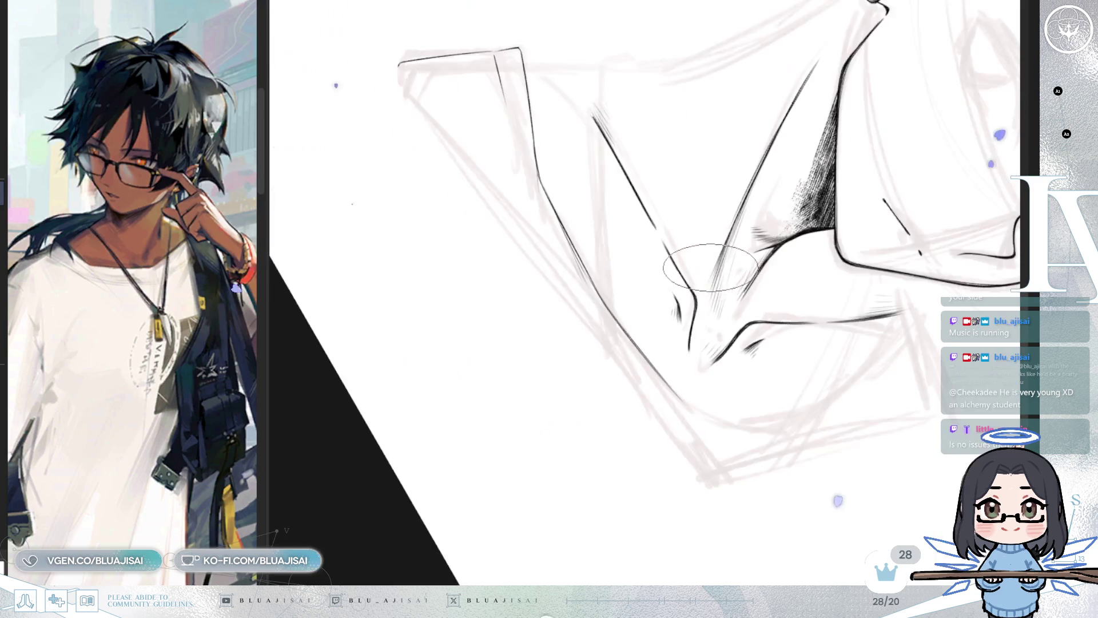
pyautogui.moveTo(706, 282)
pyautogui.mouseDown()
pyautogui.moveTo(667, 284)
pyautogui.moveTo(719, 298)
pyautogui.mouseUp()
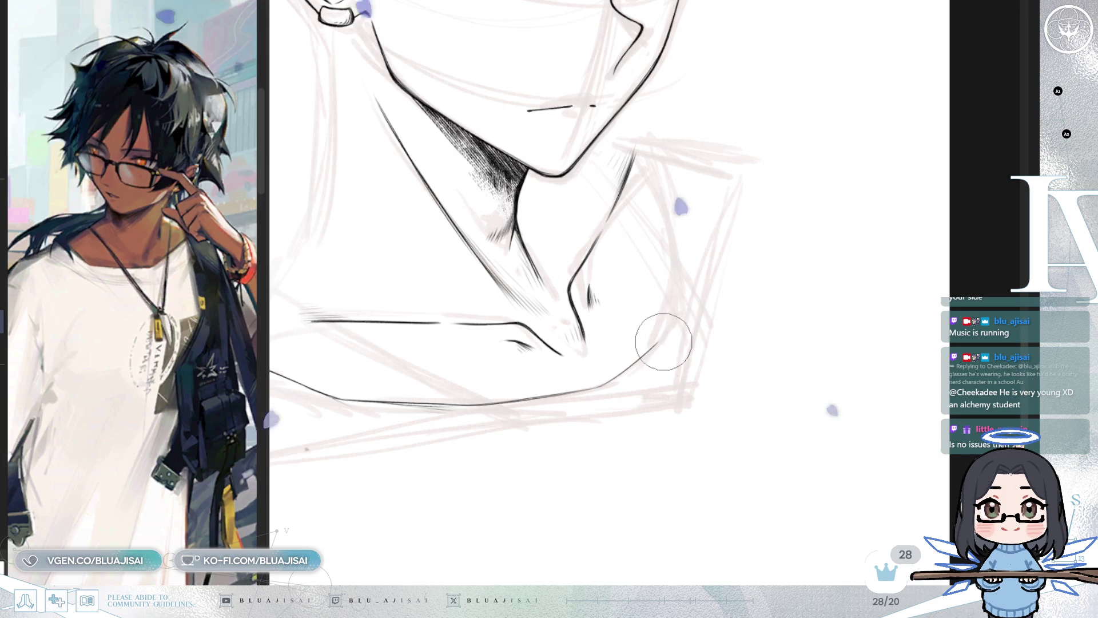
pyautogui.moveTo(660, 338); pyautogui.dragTo(674, 265)
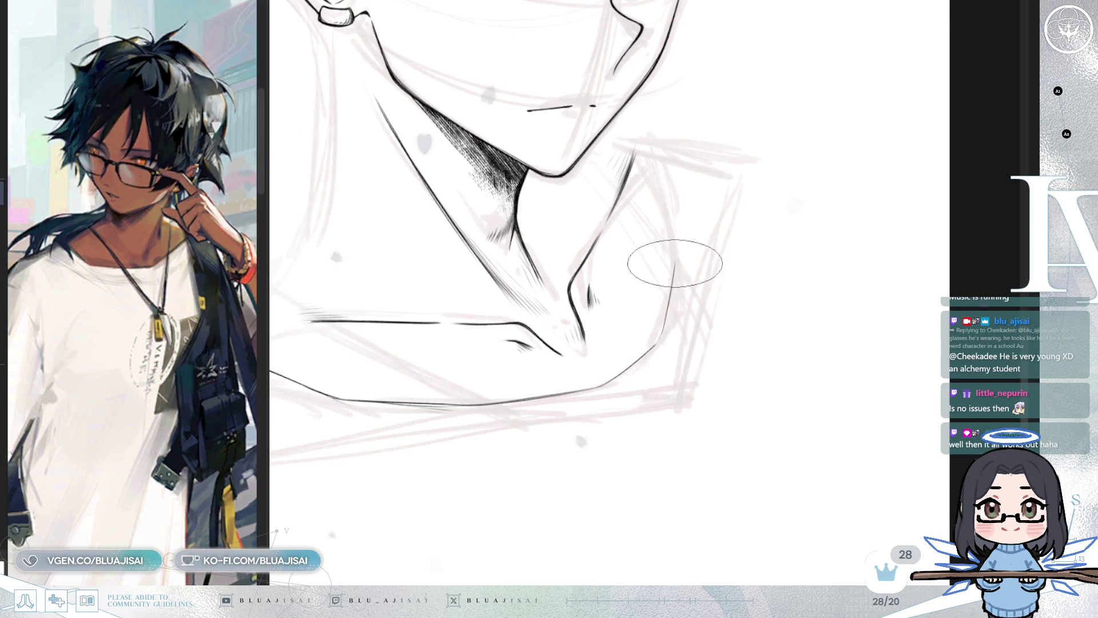
pyautogui.press('h')
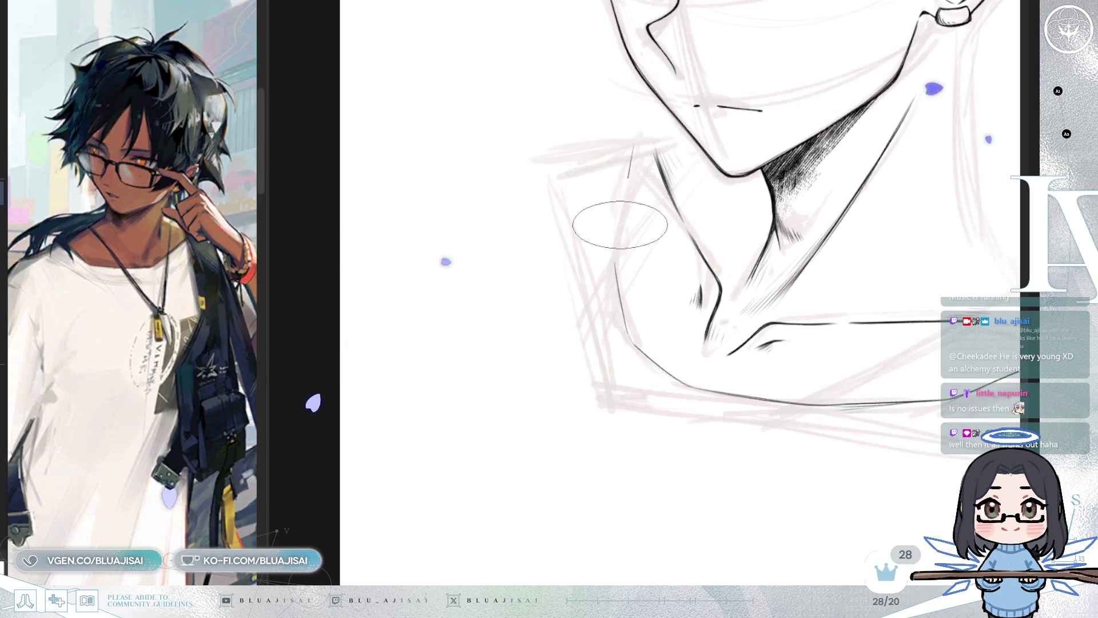
pyautogui.moveTo(635, 142); pyautogui.dragTo(615, 248)
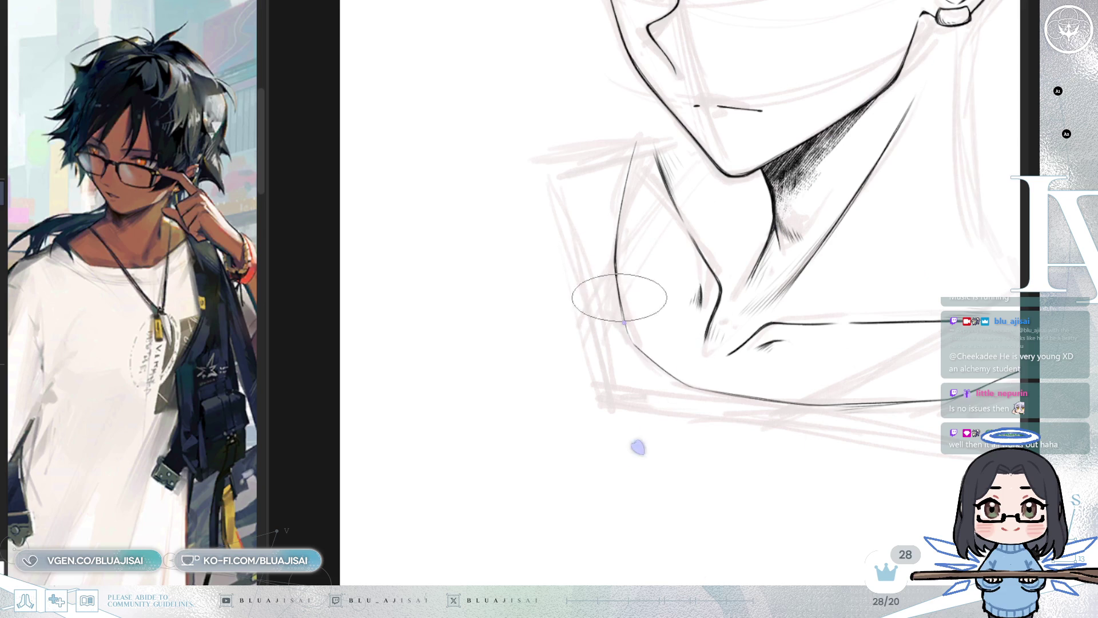
# Add a short stroke at the collar's top corner, then level the view and mirror it back
pyautogui.press('Delete')
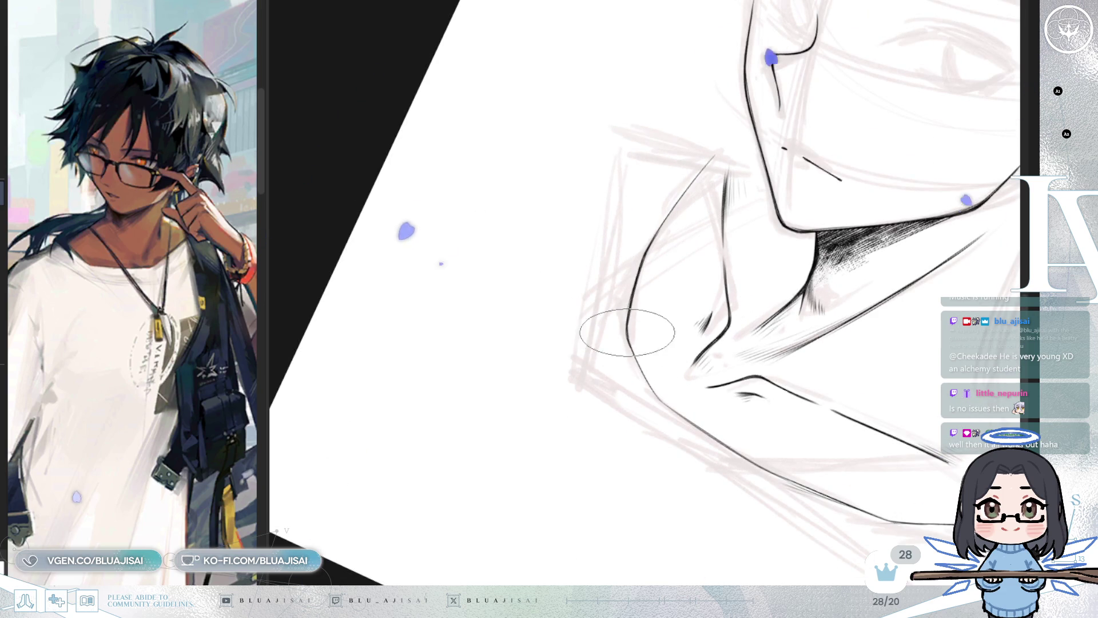
pyautogui.press('Delete')
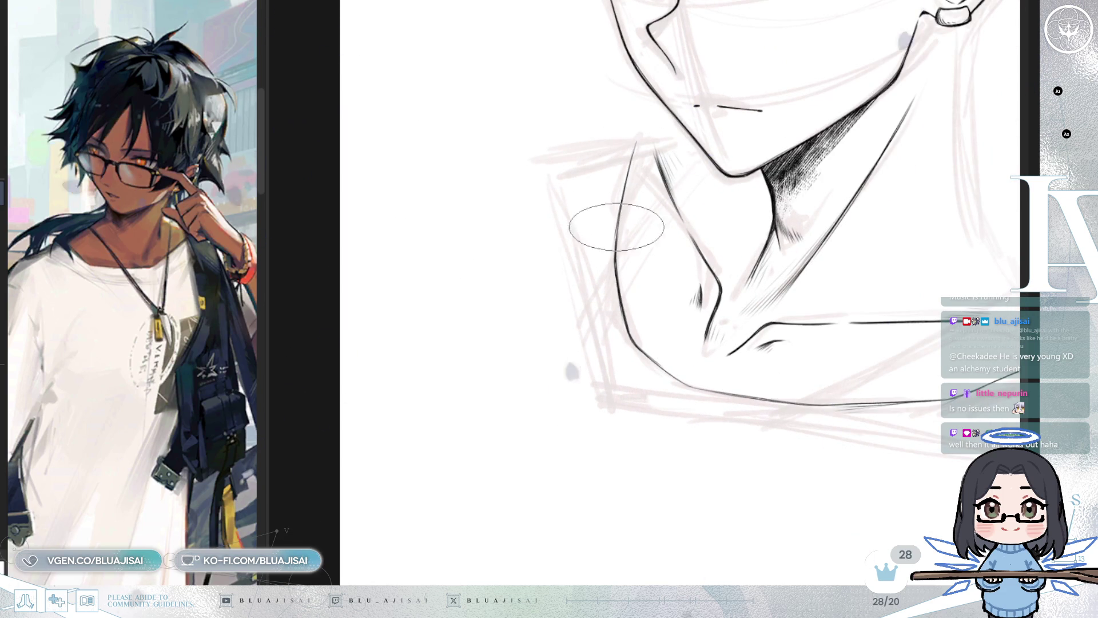
pyautogui.press('Delete')
pyautogui.press('Delete')
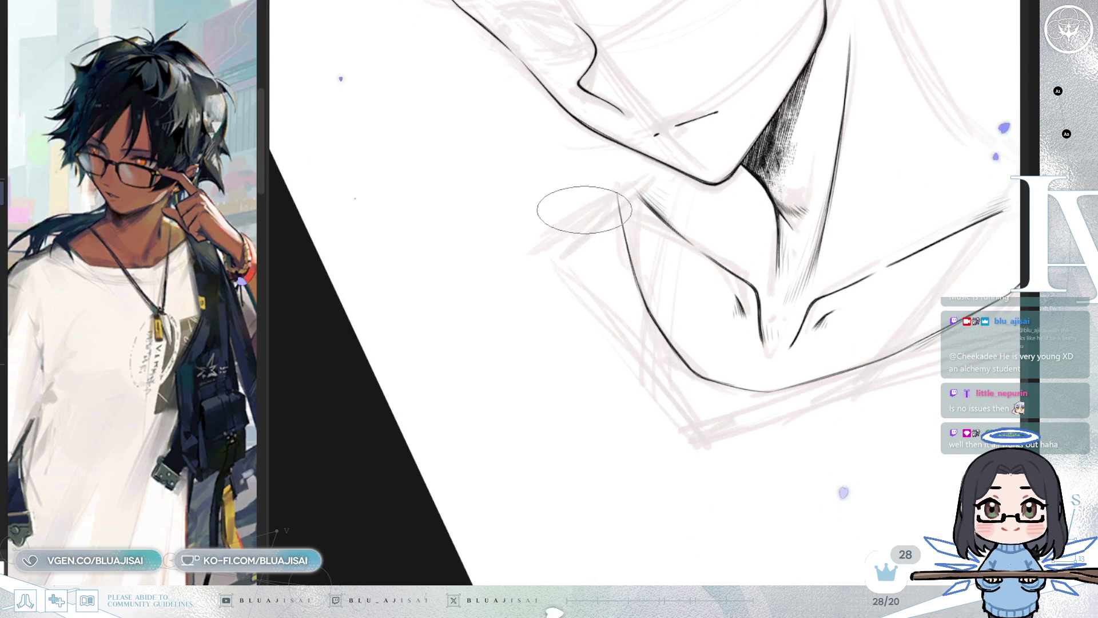
pyautogui.moveTo(584, 211); pyautogui.dragTo(621, 182)
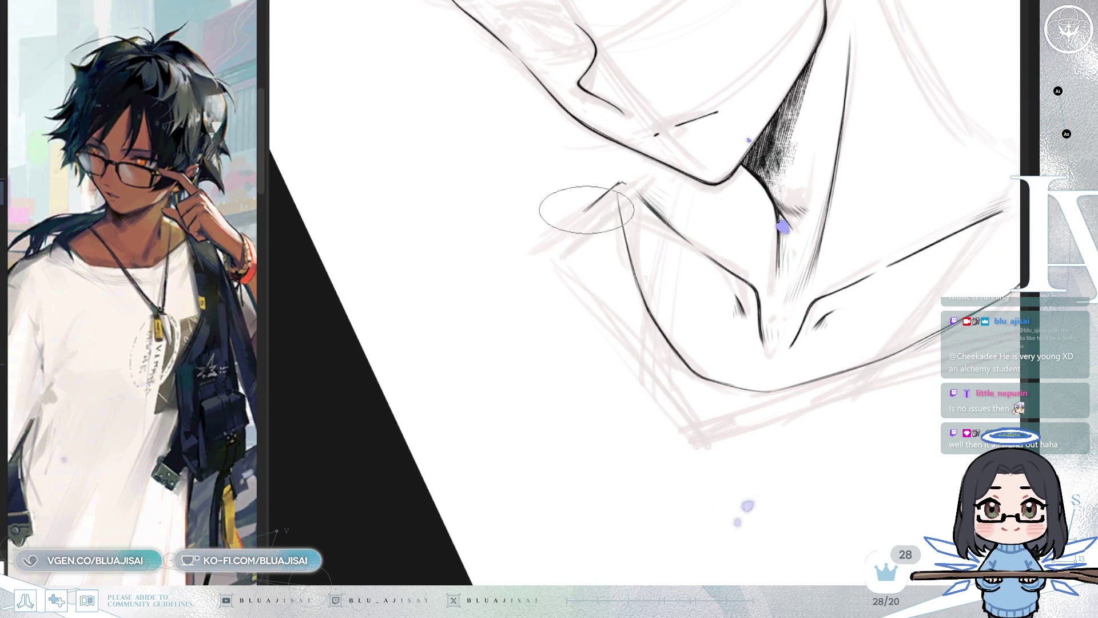
pyautogui.press('-')
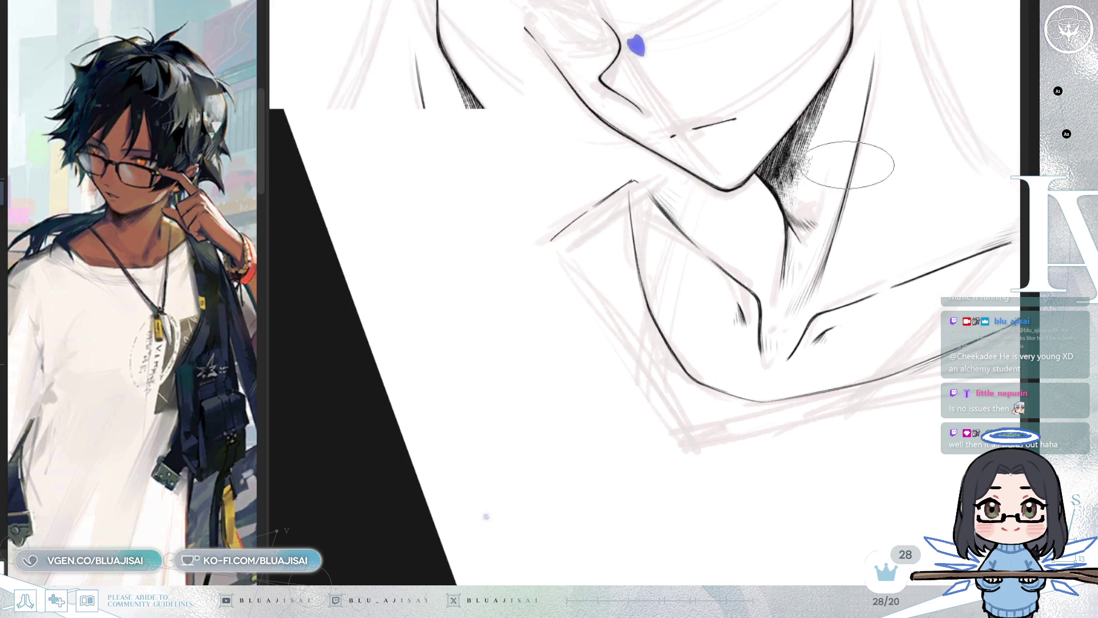
pyautogui.press('h')
pyautogui.press('-')
pyautogui.press('-')
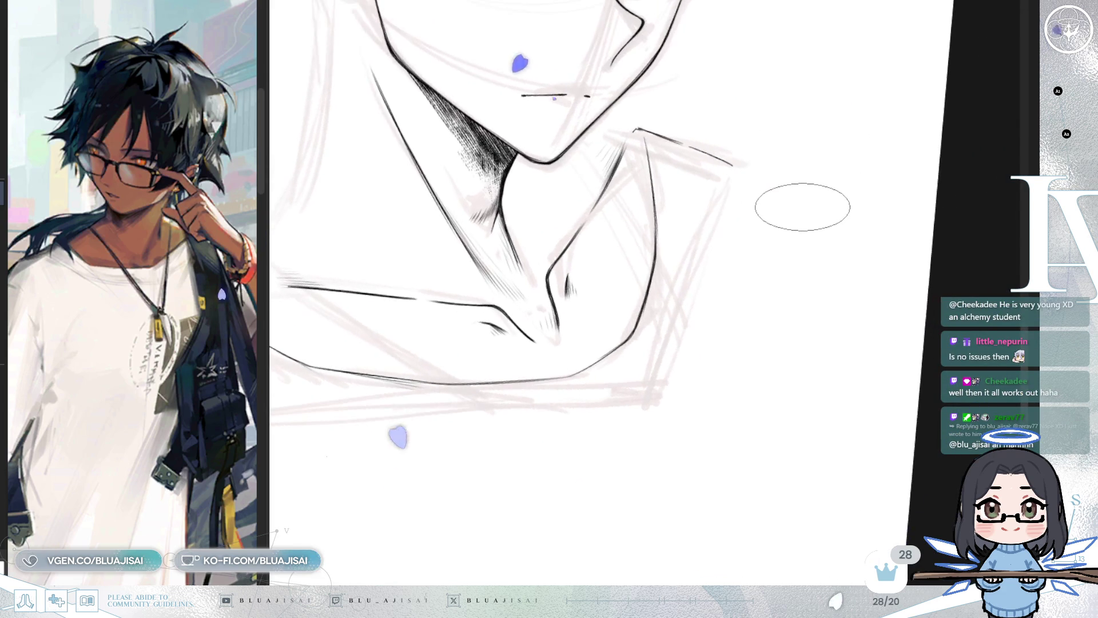
pyautogui.press('-')
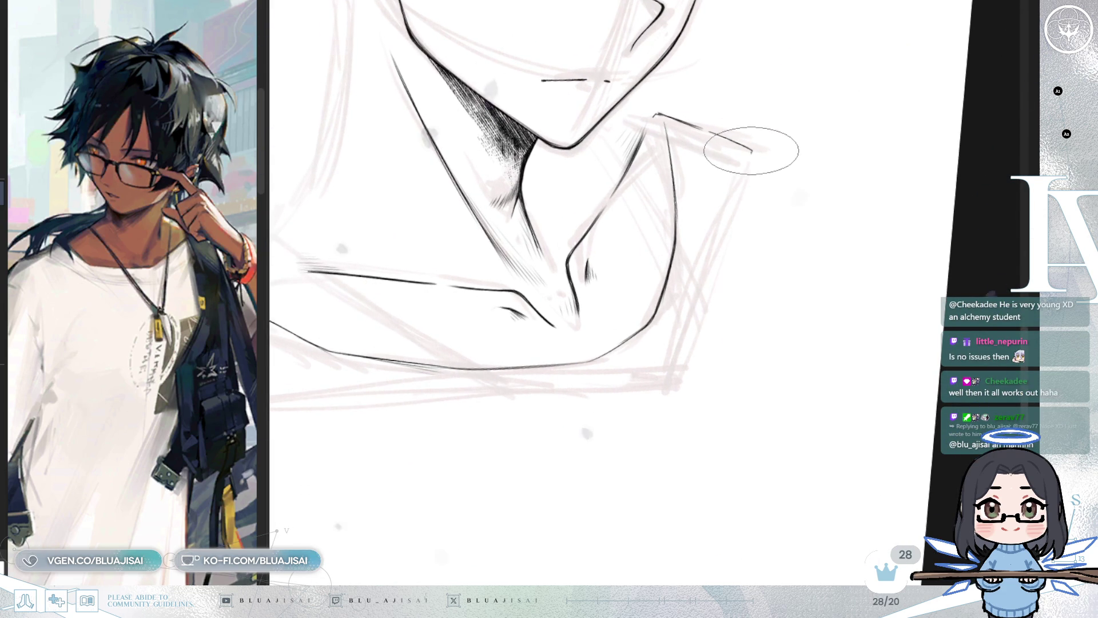
pyautogui.press('h')
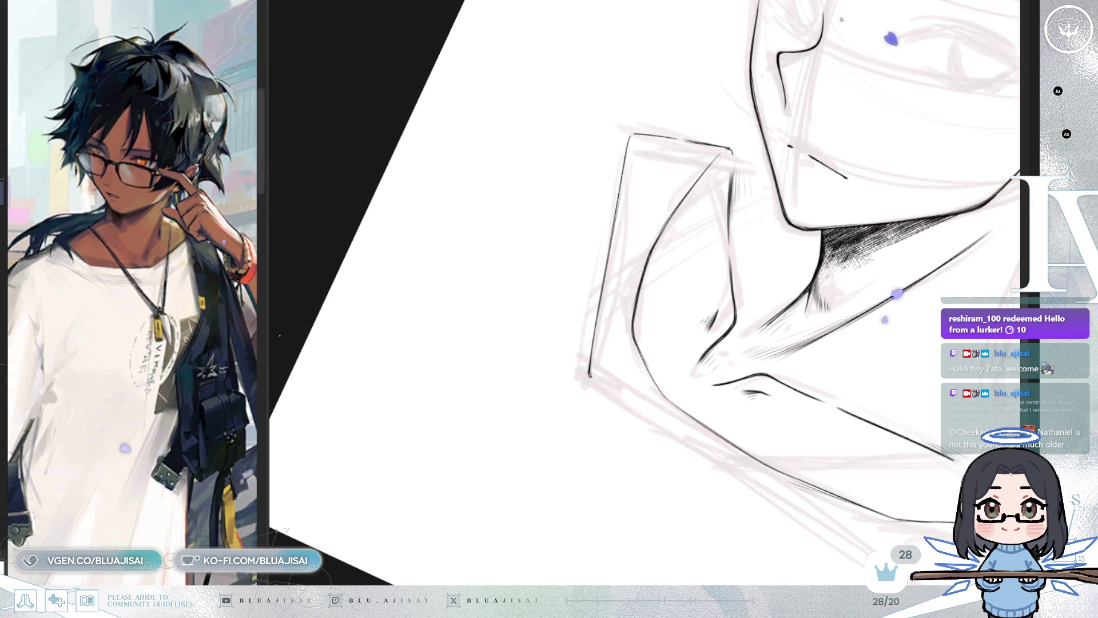
# Ink a long collar edge line rising to the right
pyautogui.moveTo(796, 38)
pyautogui.mouseDown()
pyautogui.moveTo(797, 368)
pyautogui.moveTo(721, 369)
pyautogui.mouseUp()
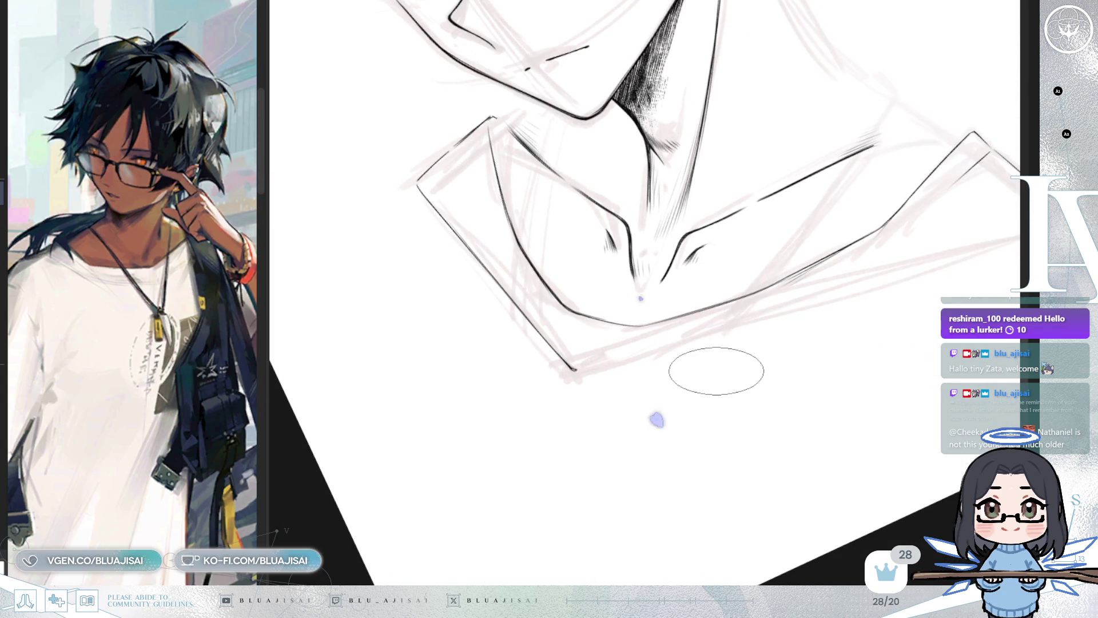
pyautogui.moveTo(657, 419); pyautogui.dragTo(579, 531)
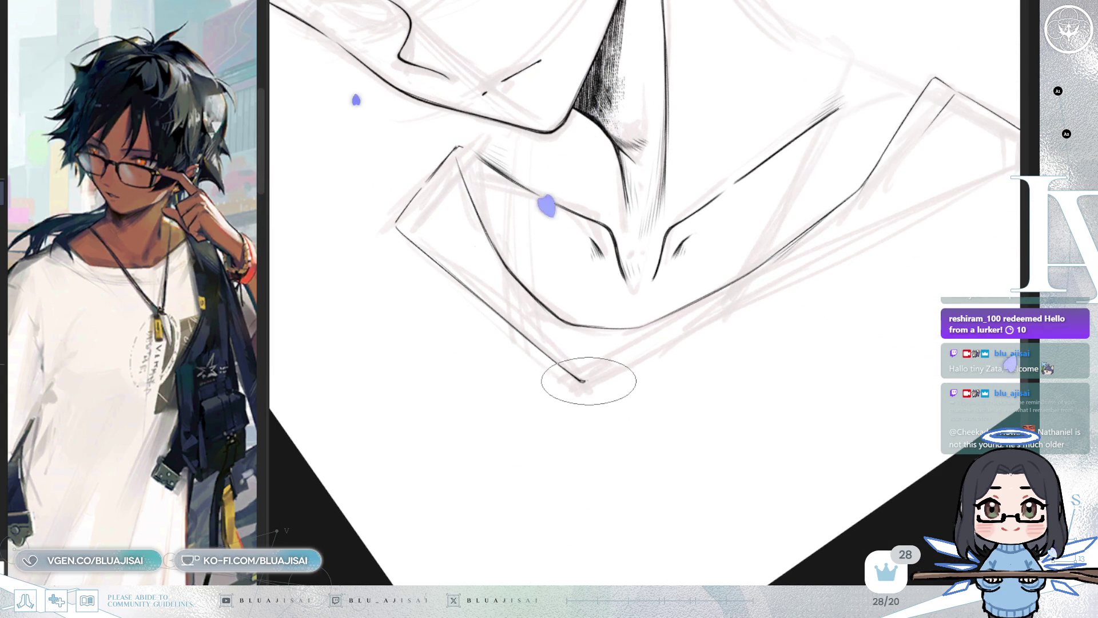
pyautogui.hscroll(3, 630, 354)
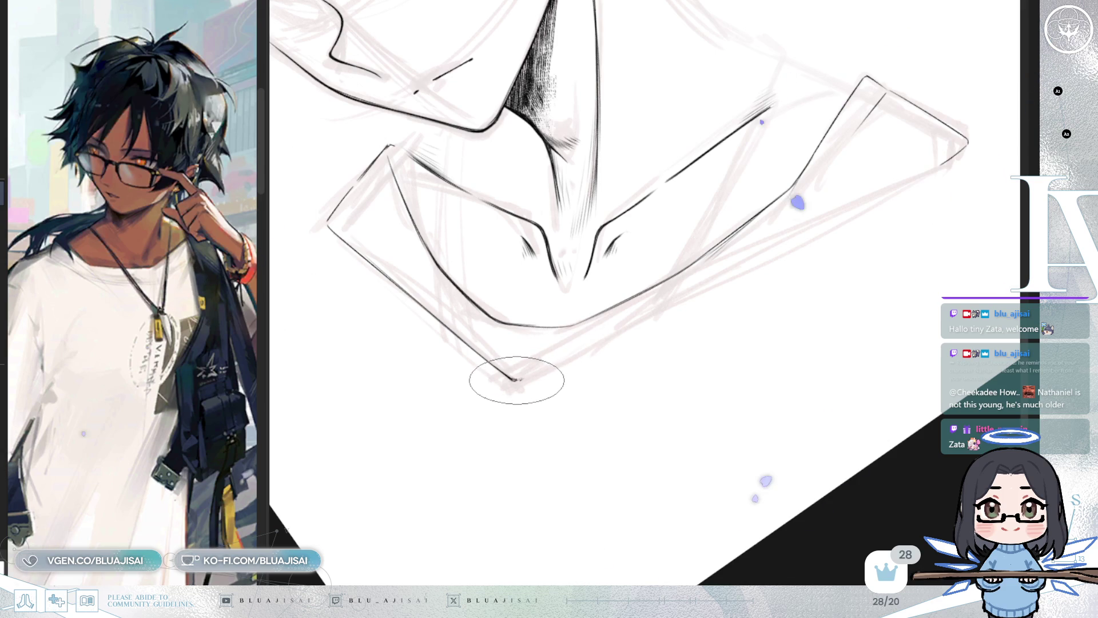
pyautogui.moveTo(519, 376); pyautogui.dragTo(758, 260)
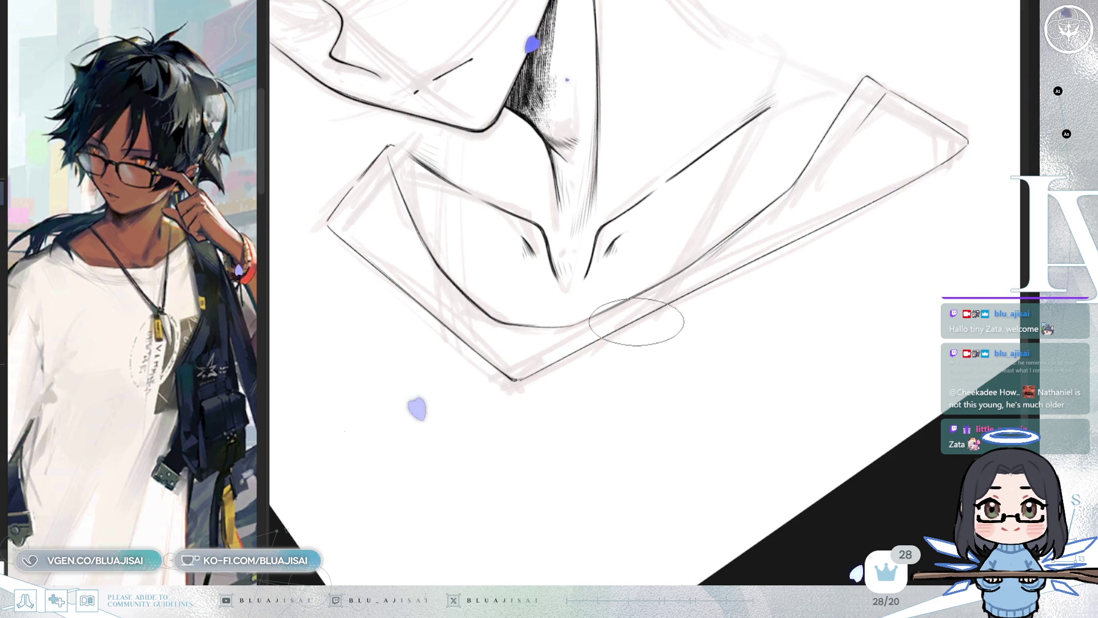
# Rotate the view clockwise and draw a thin inner line in the right collar flap
pyautogui.moveTo(633, 318); pyautogui.dragTo(902, 200)
pyautogui.press('End')
pyautogui.press('End')
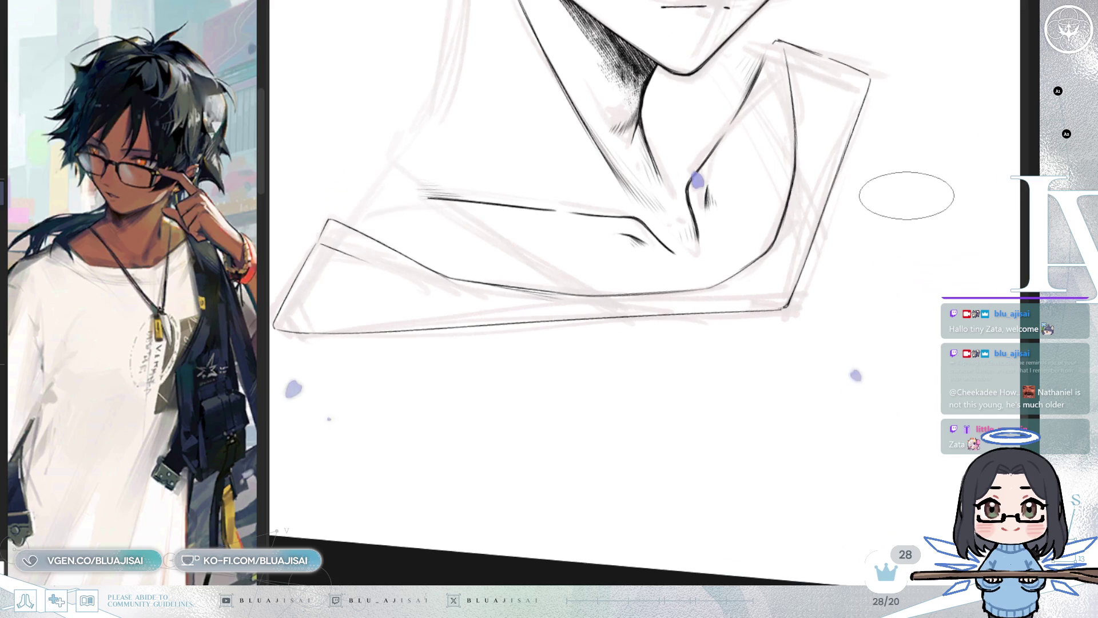
pyautogui.press('End')
pyautogui.press('End')
pyautogui.press('End')
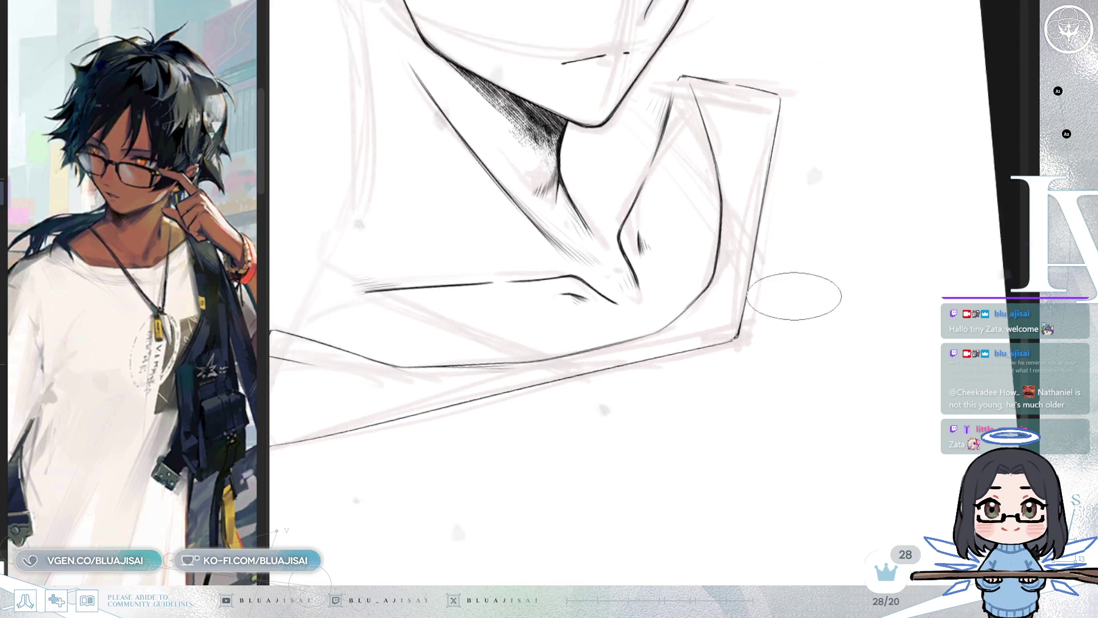
pyautogui.press('End')
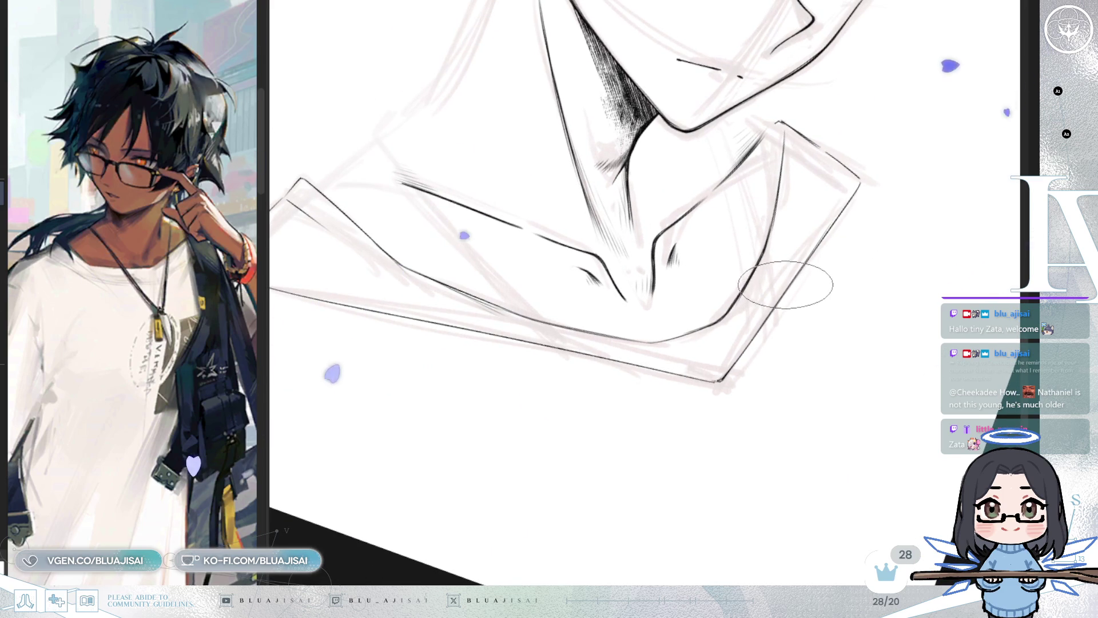
pyautogui.scroll(1, 852, 174)
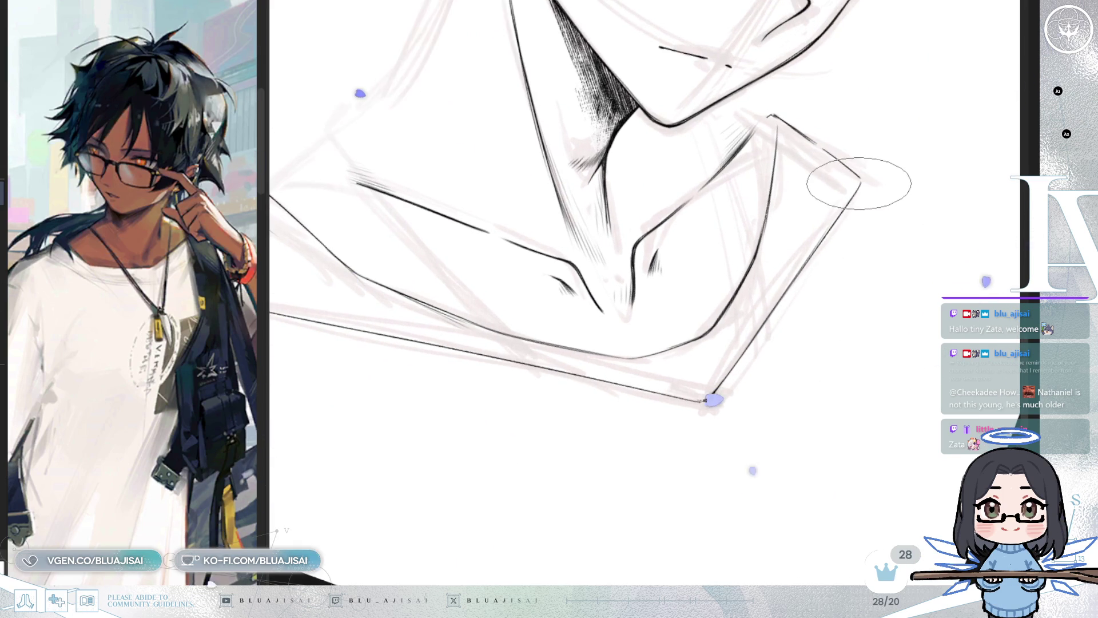
pyautogui.moveTo(817, 150); pyautogui.dragTo(810, 232)
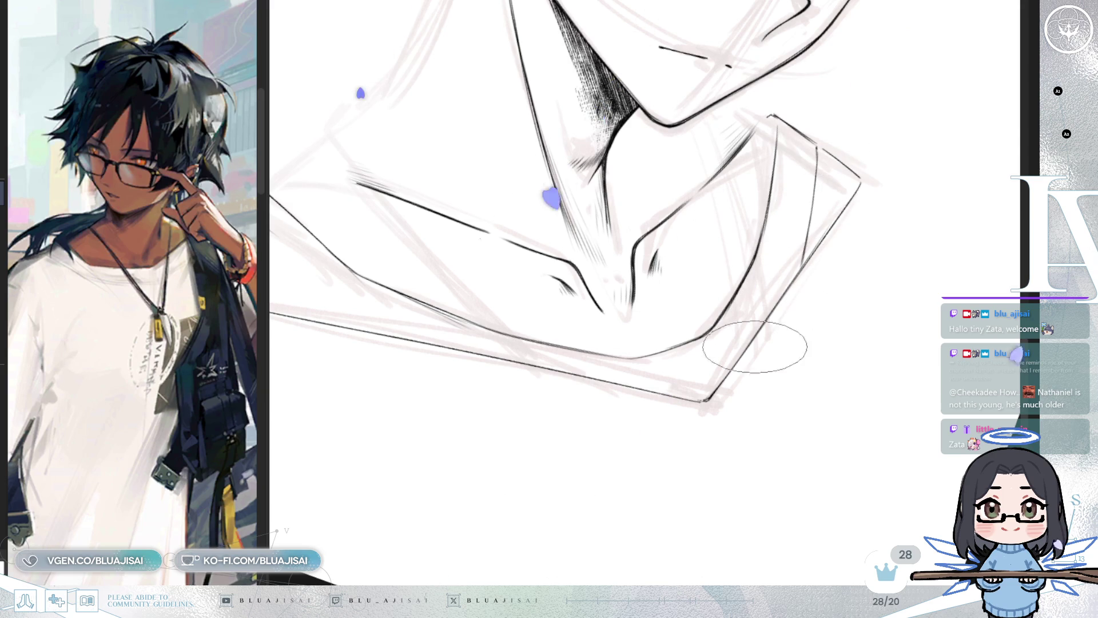
# Ink an inner line on the left collar flap after rotating and mirroring the view
pyautogui.press('4')
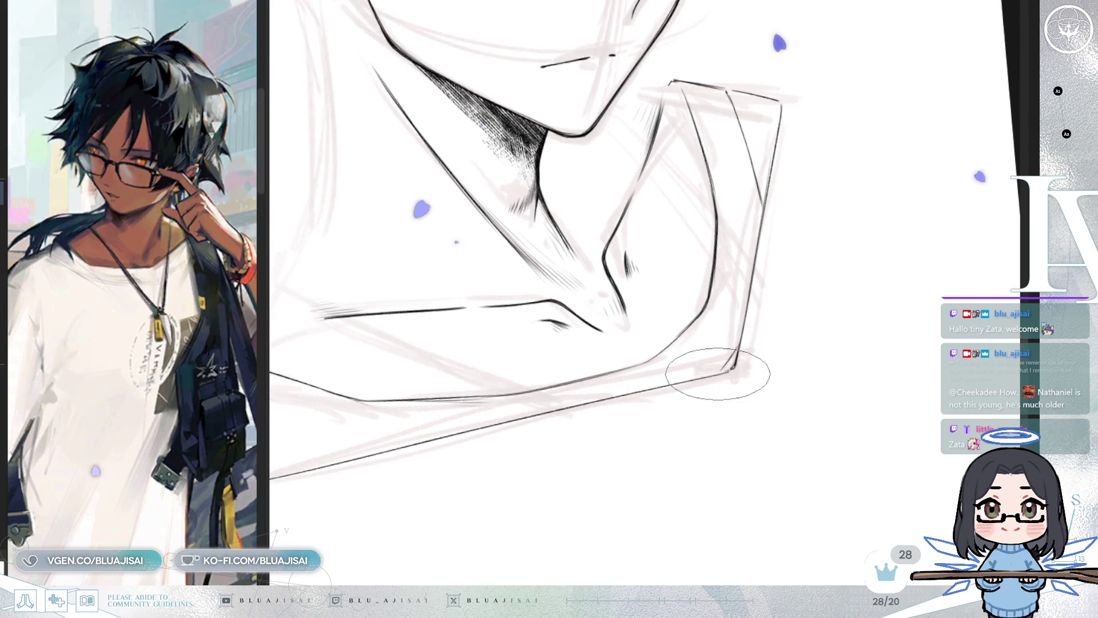
pyautogui.press('5')
pyautogui.press('5')
pyautogui.press('5')
pyautogui.press('4')
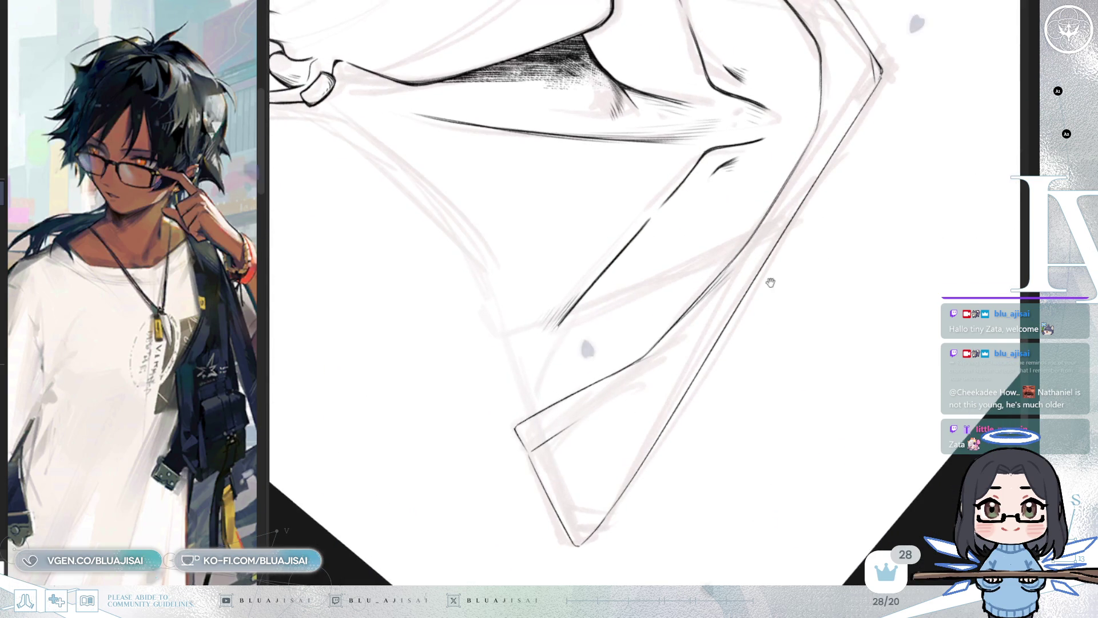
pyautogui.press('5')
pyautogui.press('4')
pyautogui.press('4')
pyautogui.press('4')
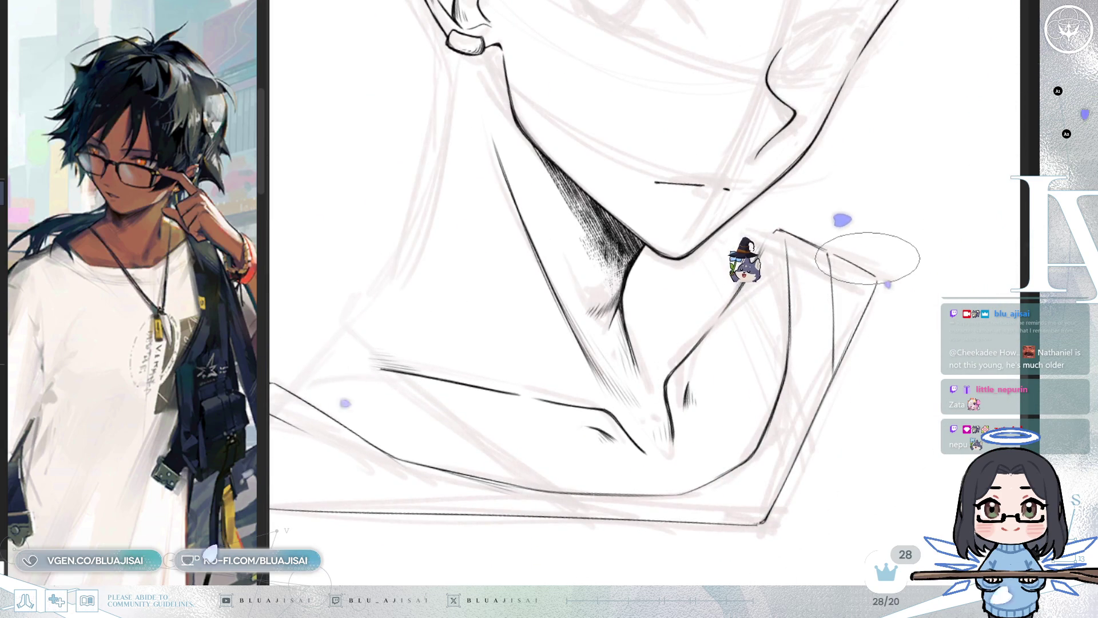
pyautogui.press('m')
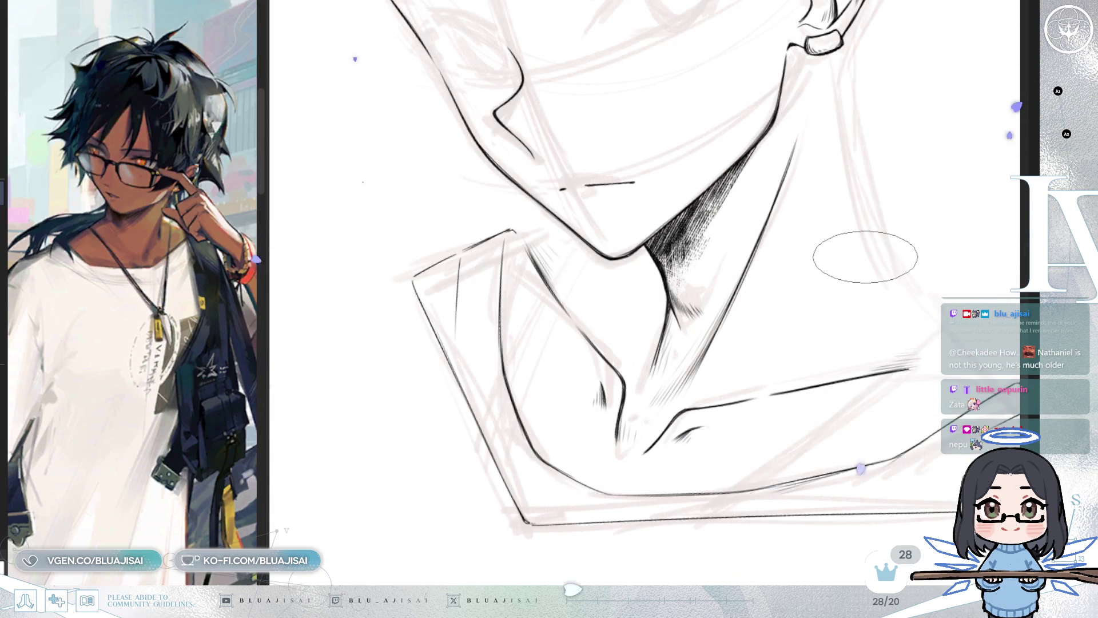
pyautogui.press('4')
pyautogui.press('4')
pyautogui.moveTo(647, 373); pyautogui.dragTo(658, 373)
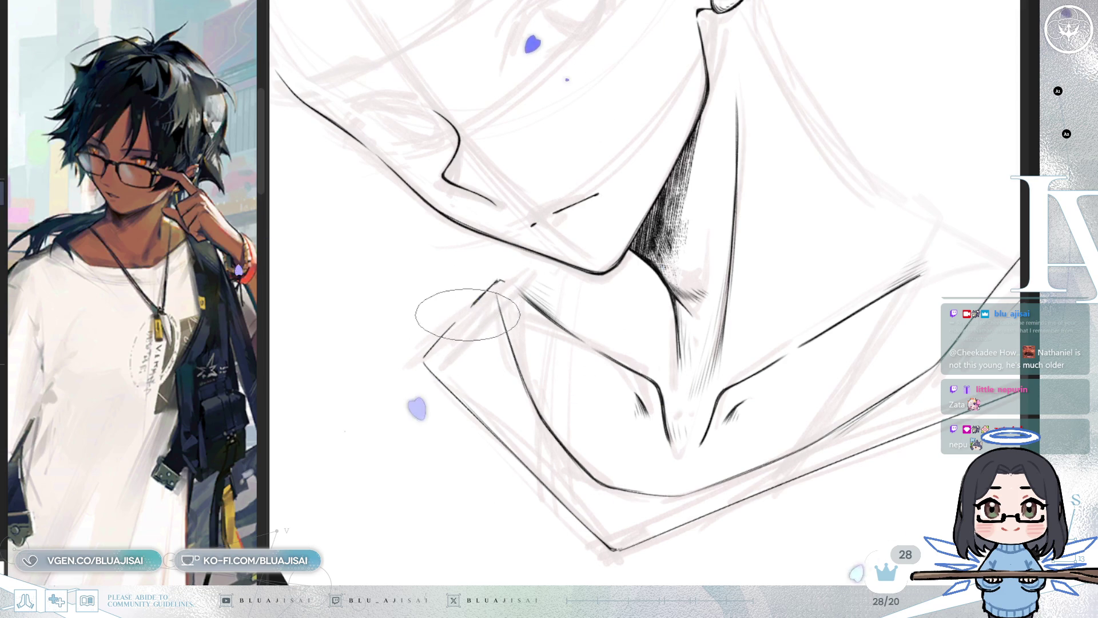
pyautogui.press('End')
pyautogui.press('End')
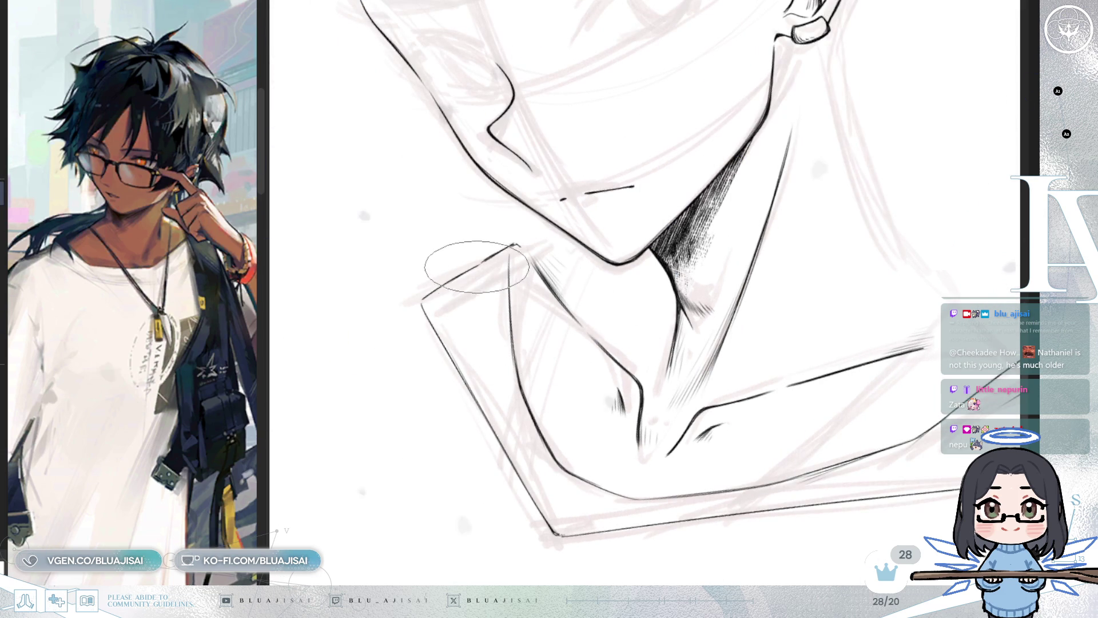
pyautogui.moveTo(479, 264); pyautogui.dragTo(487, 421)
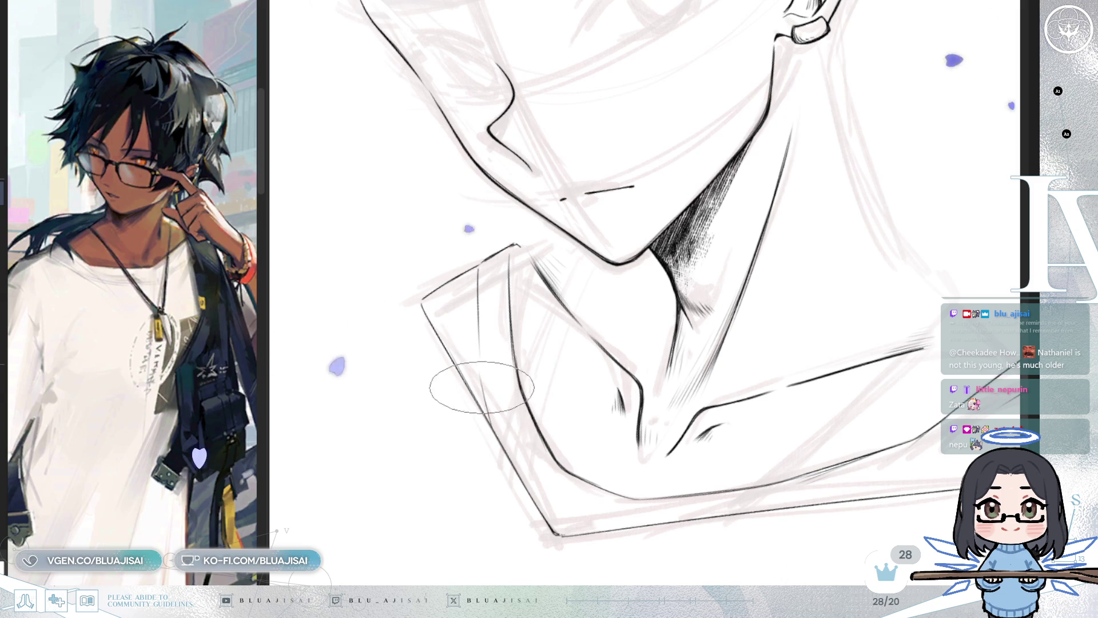
# Add a short line at the collar's lower corner and the inner line along the right flap, then turn the view upright
pyautogui.press('Delete')
pyautogui.press('Delete')
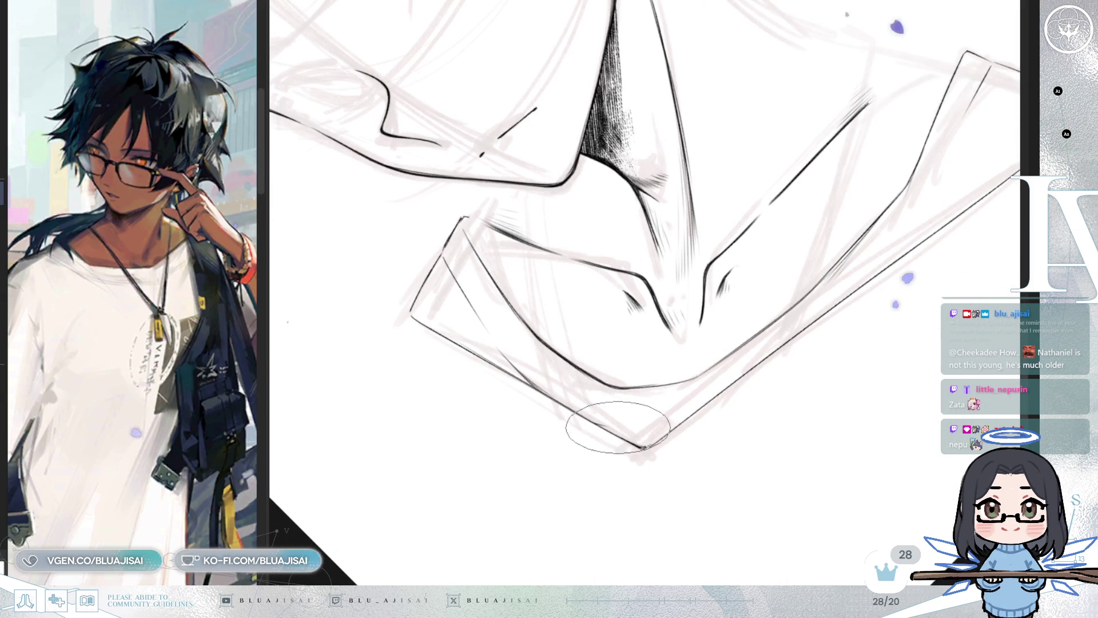
pyautogui.moveTo(616, 428); pyautogui.dragTo(680, 417)
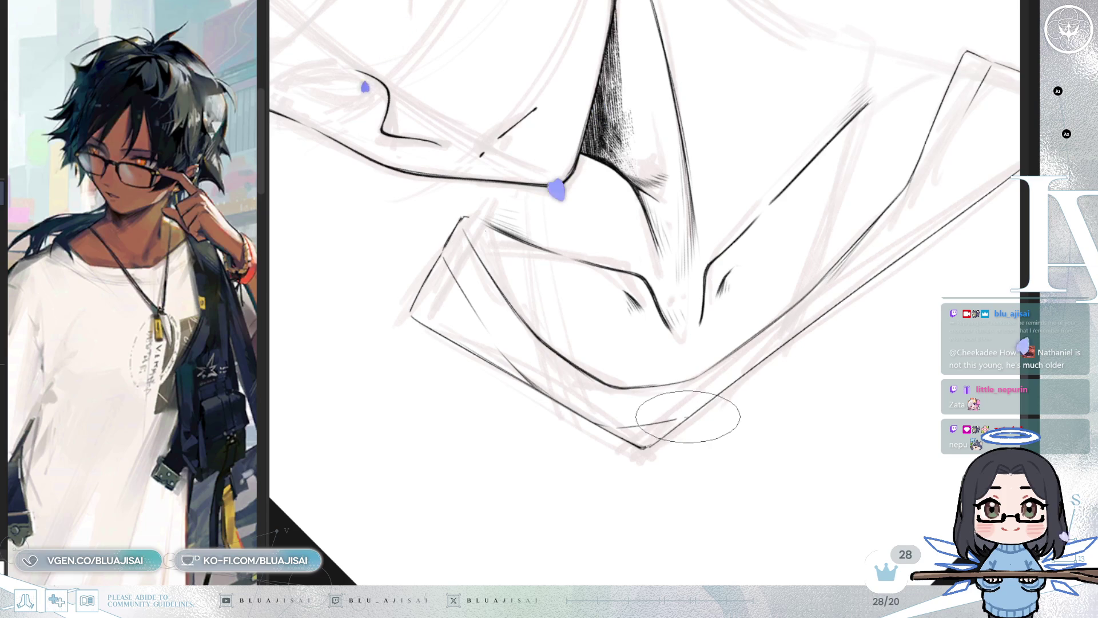
pyautogui.press('^')
pyautogui.press('^')
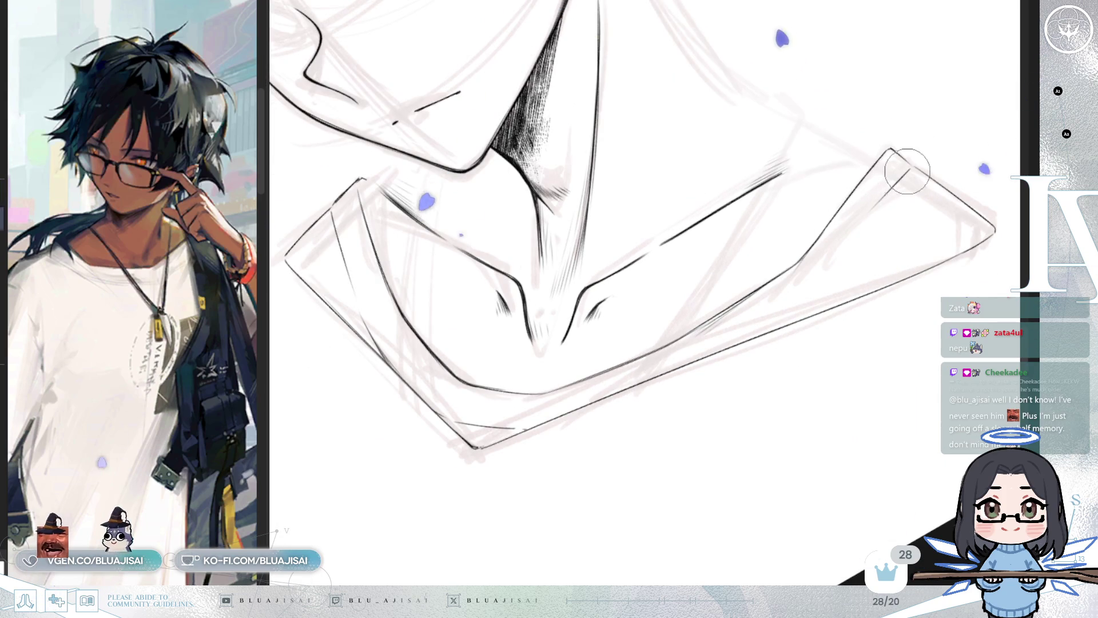
pyautogui.moveTo(908, 171)
pyautogui.mouseDown()
pyautogui.moveTo(826, 289)
pyautogui.moveTo(770, 321)
pyautogui.moveTo(797, 307)
pyautogui.mouseUp()
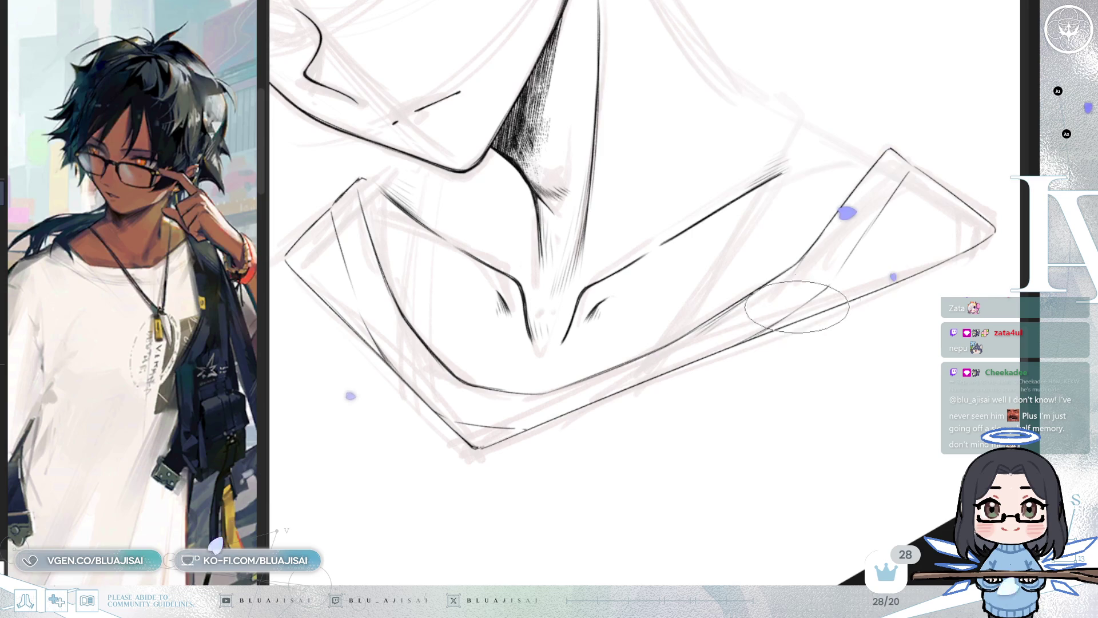
pyautogui.scroll(-2, 826, 287)
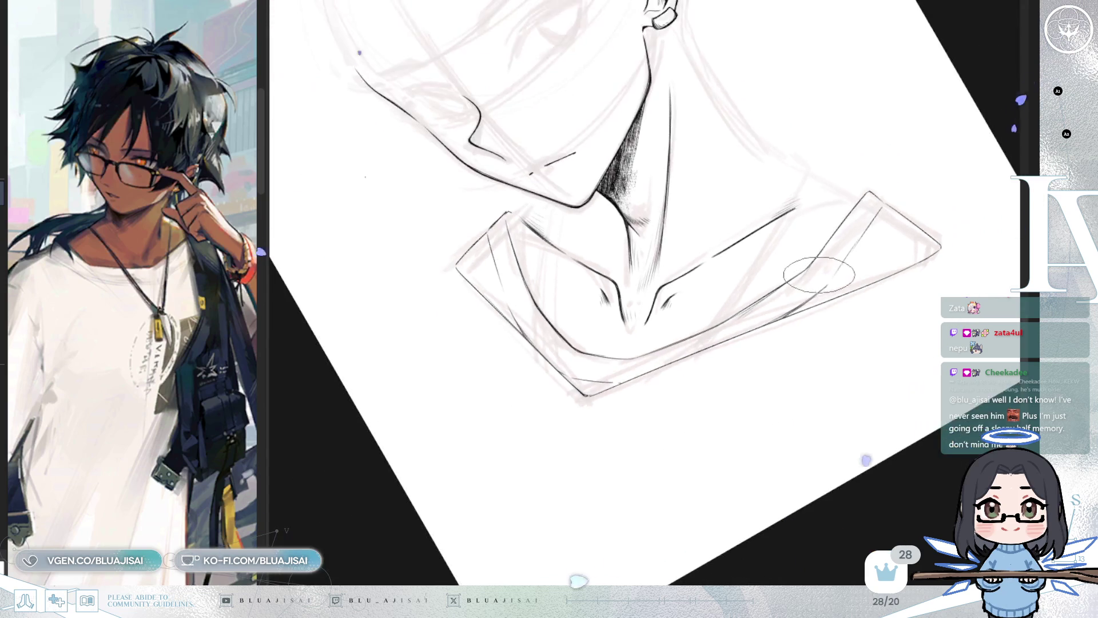
pyautogui.scroll(-2, 819, 274)
pyautogui.press('6')
pyautogui.press('5')
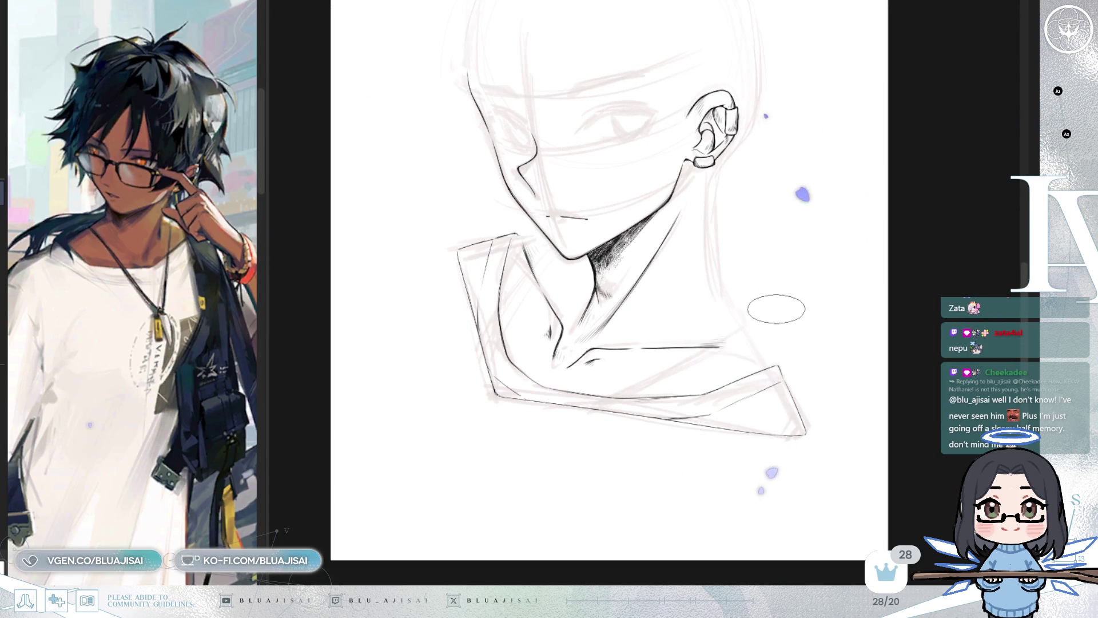
pyautogui.scroll(3, 792, 321)
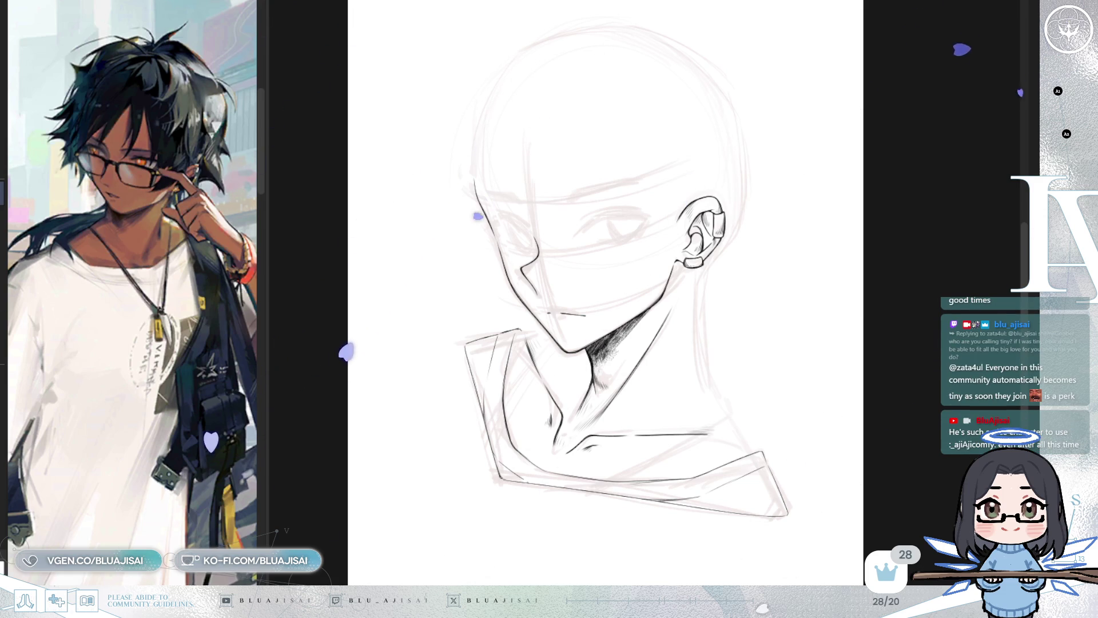
pyautogui.scroll(3, 689, 331)
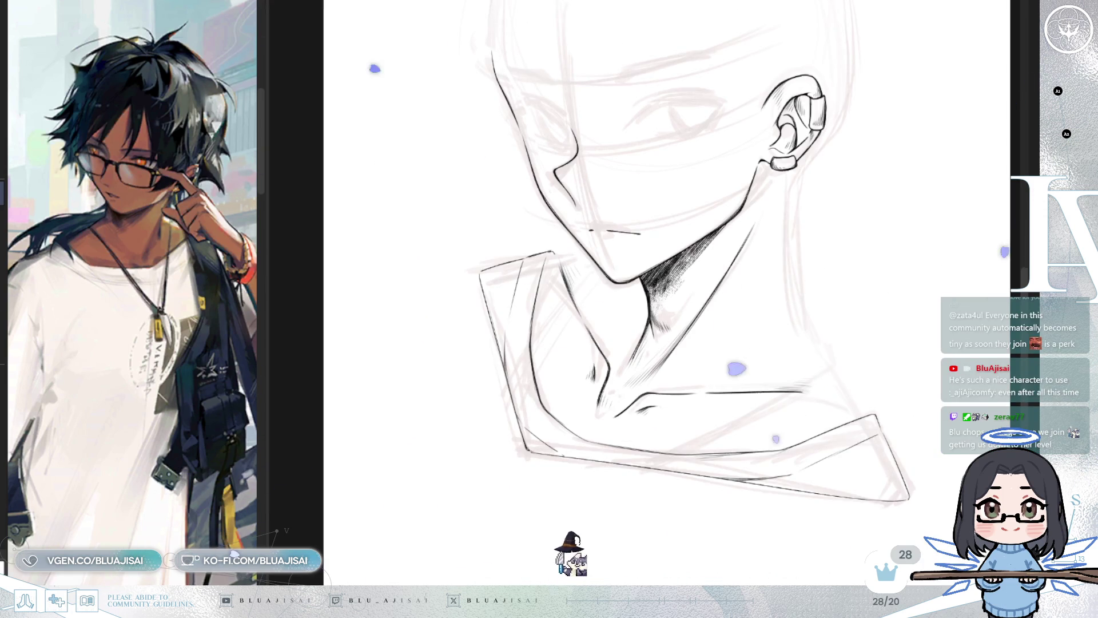
pyautogui.scroll(2, 730, 287)
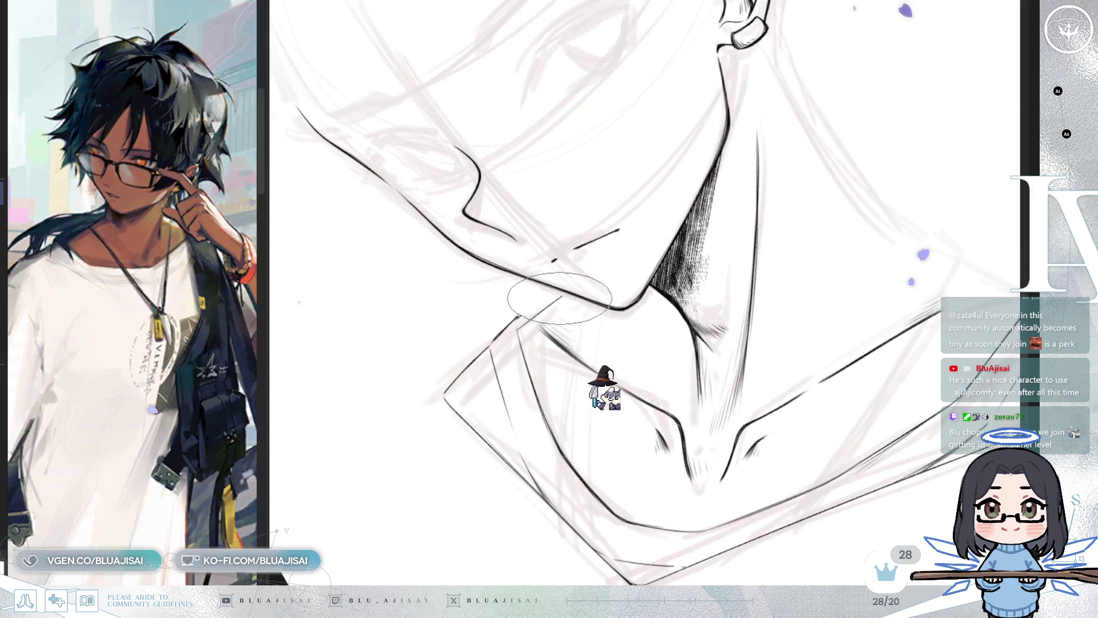
pyautogui.moveTo(883, 177)
pyautogui.mouseDown()
pyautogui.moveTo(960, 164)
pyautogui.moveTo(841, 197)
pyautogui.mouseUp()
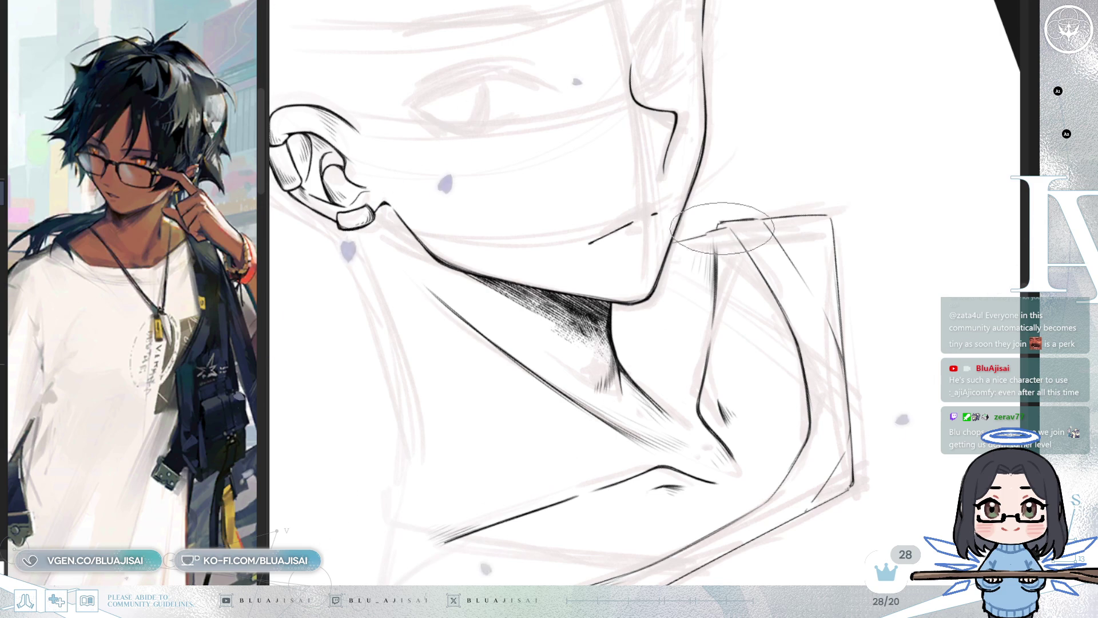
pyautogui.moveTo(708, 231); pyautogui.dragTo(834, 196)
pyautogui.press('h')
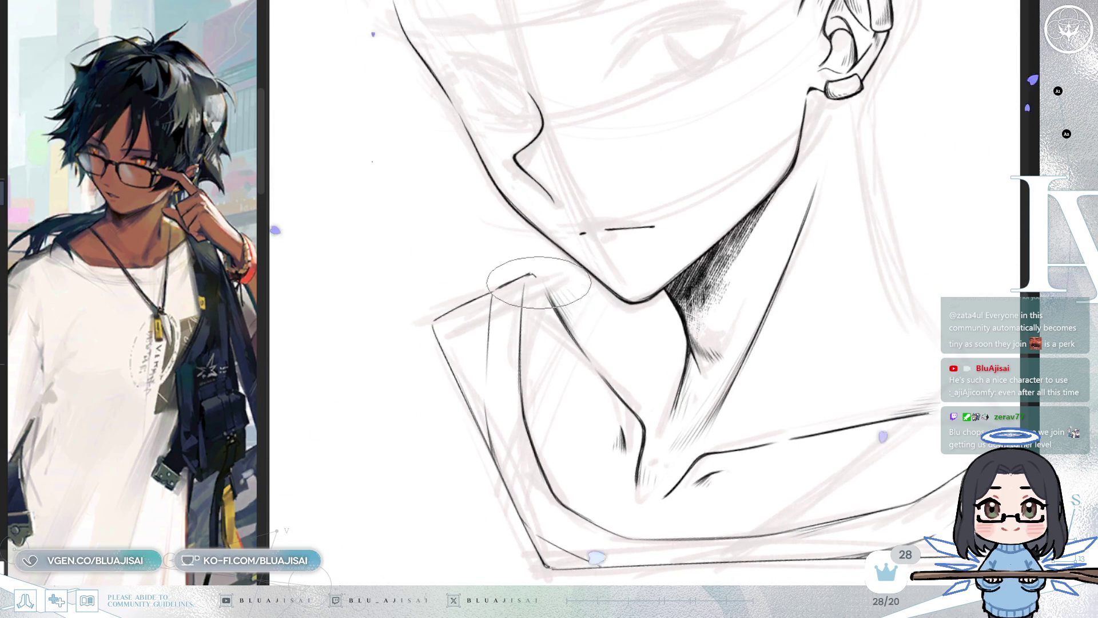
pyautogui.press('h')
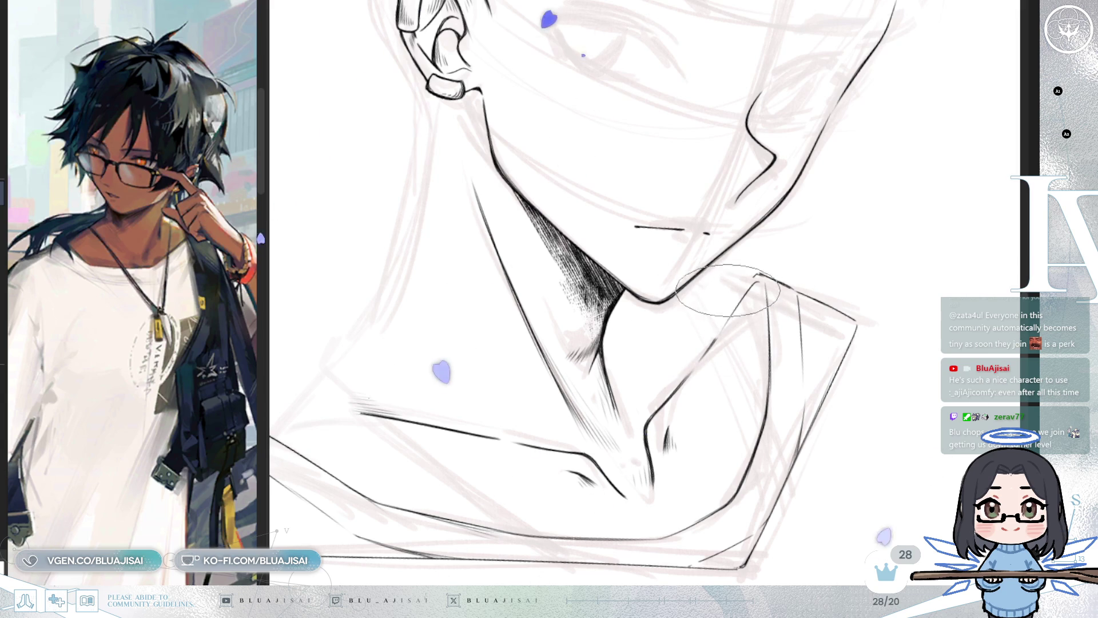
pyautogui.press('h')
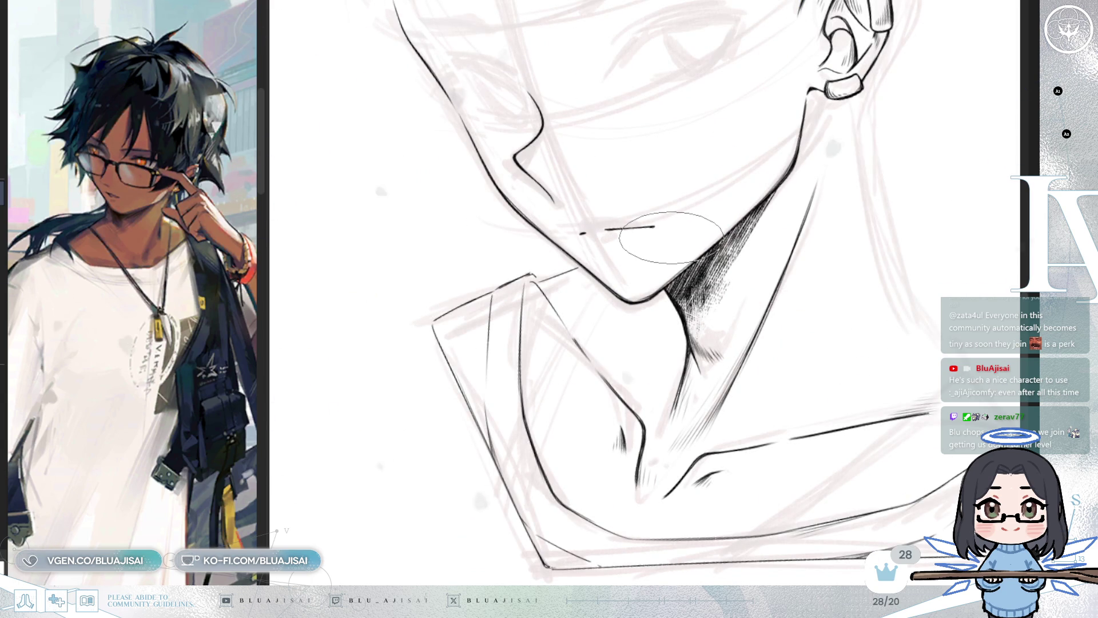
pyautogui.moveTo(883, 228); pyautogui.dragTo(847, 191)
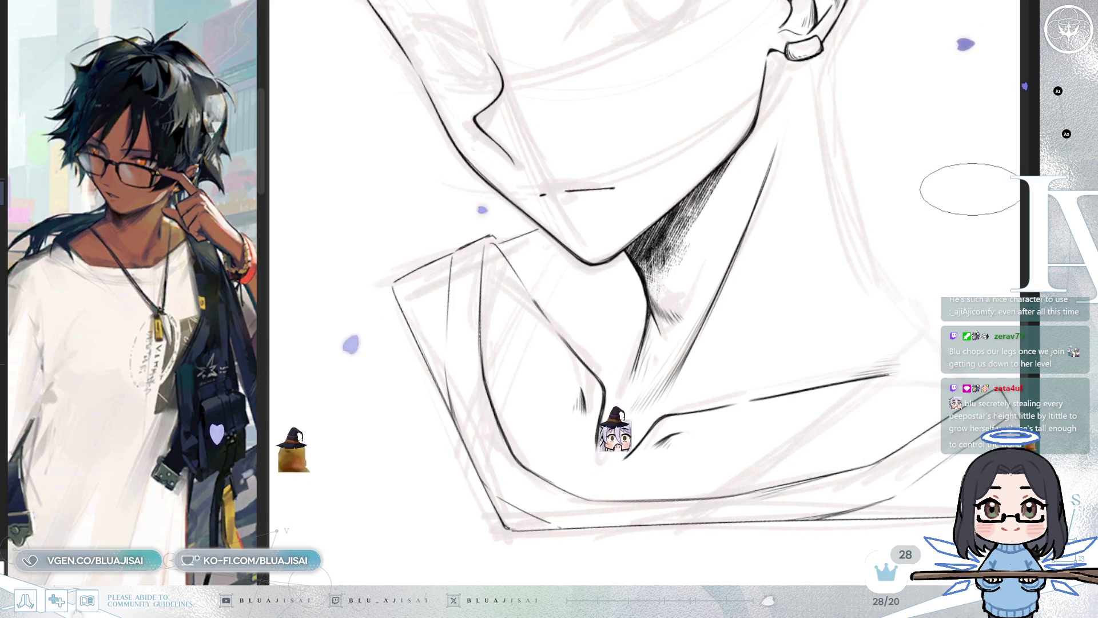
pyautogui.press('h')
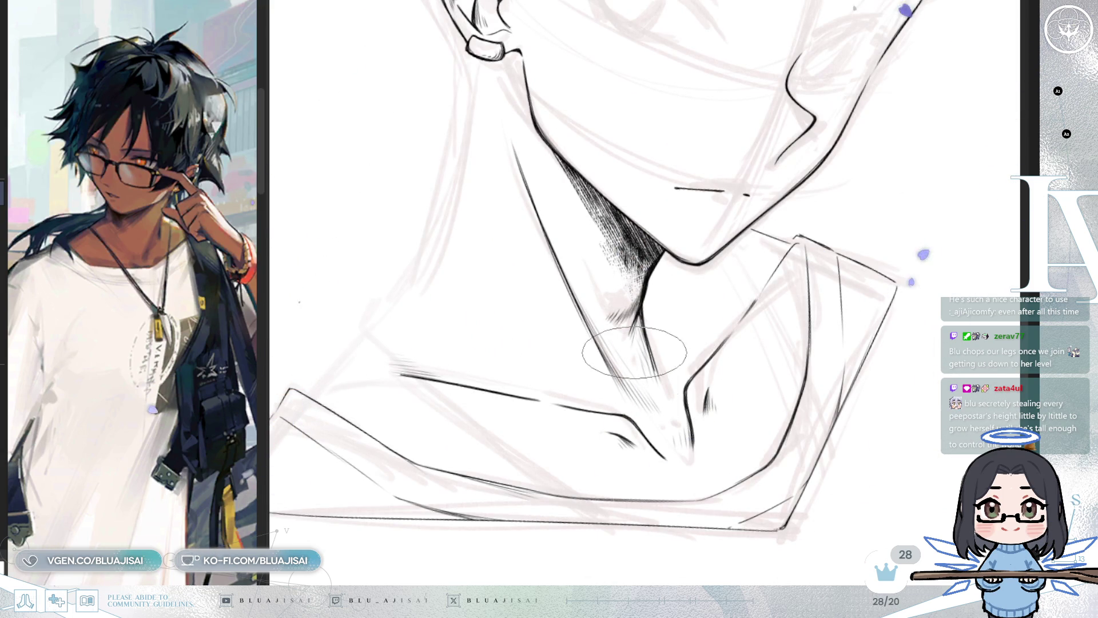
pyautogui.press('h')
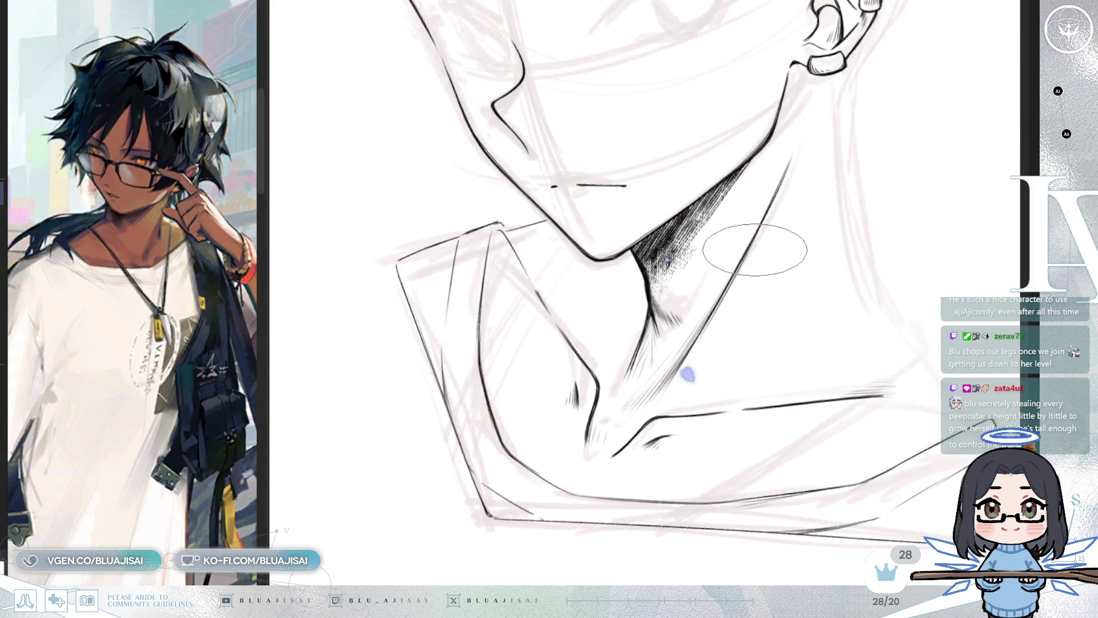
pyautogui.press('^')
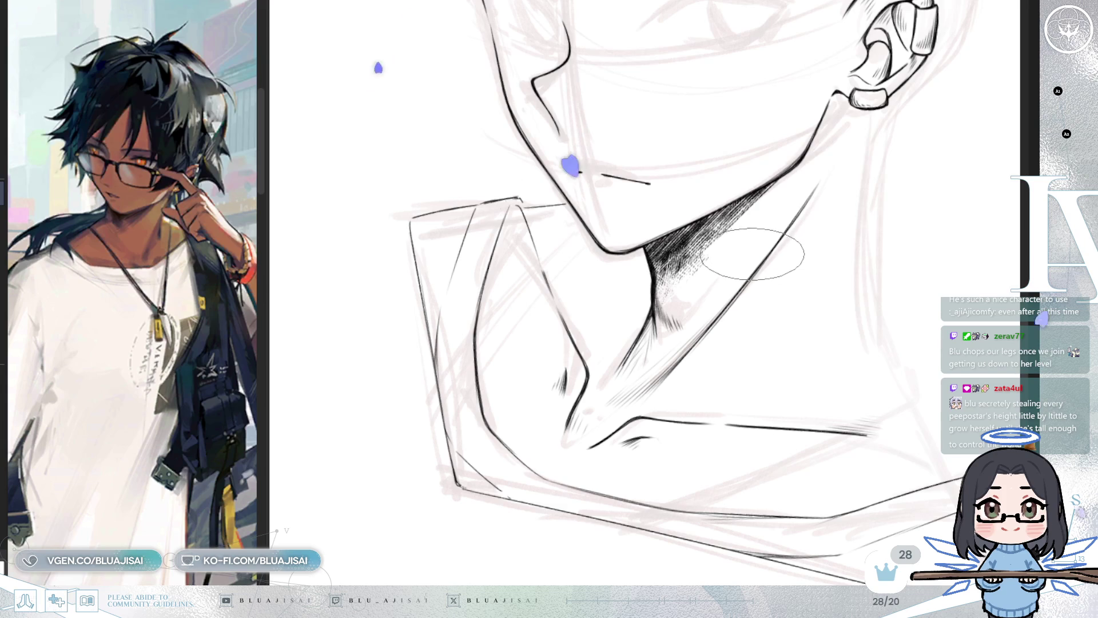
pyautogui.moveTo(755, 269); pyautogui.dragTo(742, 290)
pyautogui.press('-')
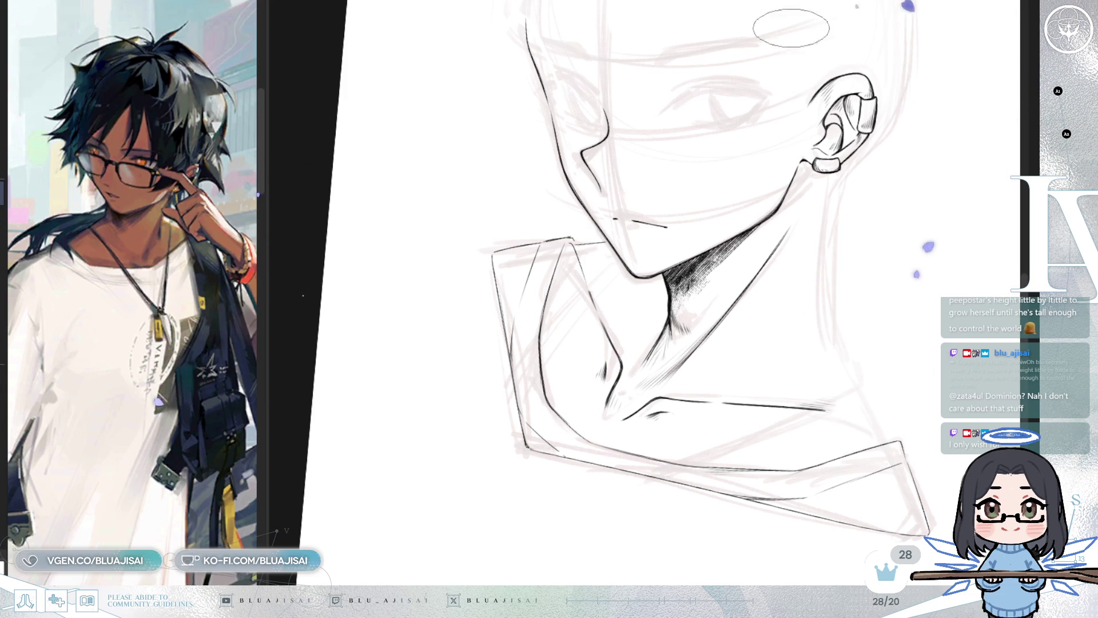
# Re-ink the neck line below the ear darker, mirroring the view to check it
pyautogui.moveTo(791, 28); pyautogui.dragTo(815, 253)
pyautogui.press('h')
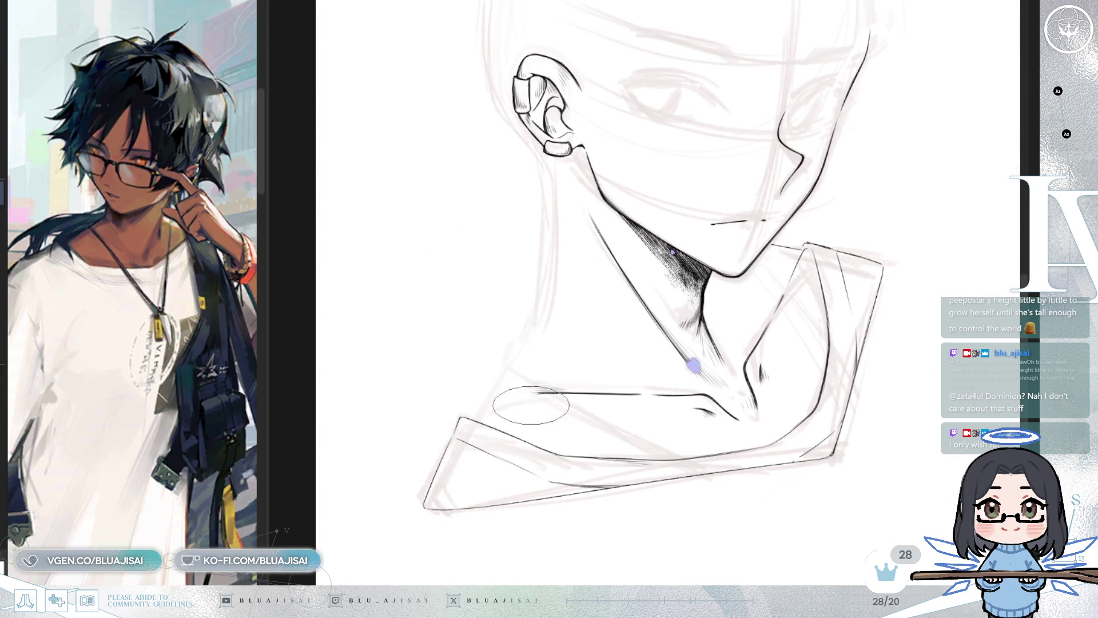
pyautogui.moveTo(694, 366)
pyautogui.mouseDown()
pyautogui.moveTo(617, 473)
pyautogui.moveTo(658, 4)
pyautogui.mouseUp()
pyautogui.moveTo(516, 431)
pyautogui.mouseDown()
pyautogui.moveTo(558, 409)
pyautogui.moveTo(554, 385)
pyautogui.mouseUp()
pyautogui.press('h')
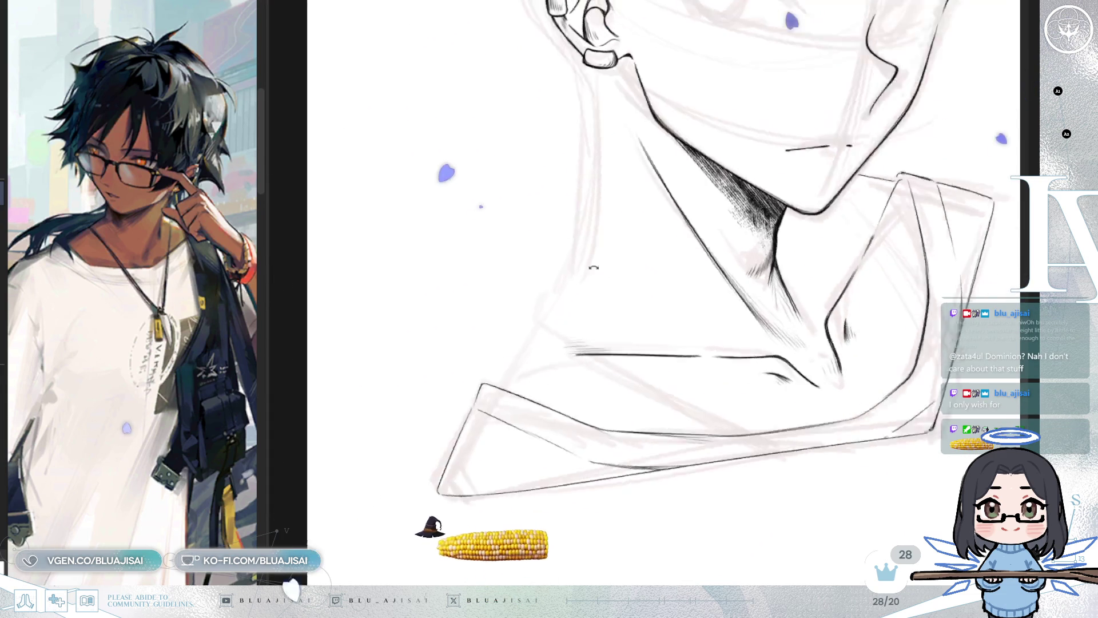
pyautogui.moveTo(565, 321); pyautogui.dragTo(716, 208)
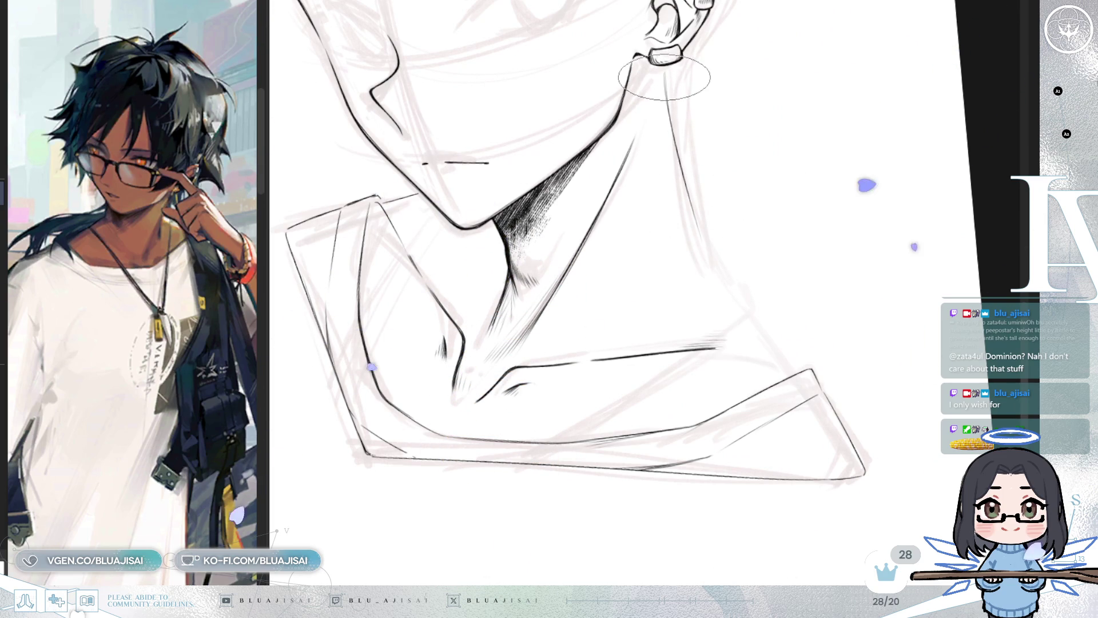
pyautogui.moveTo(670, 114); pyautogui.dragTo(709, 260)
pyautogui.press('h')
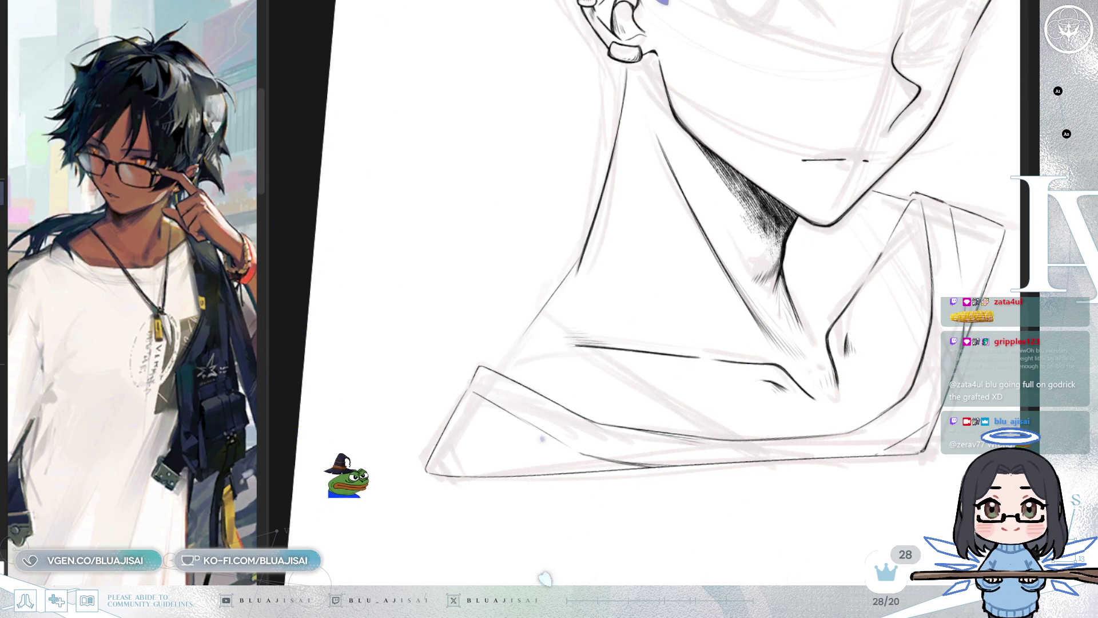
# Redraw the collar edge as a thinner, longer line, undoing and retrying once
pyautogui.moveTo(460, 335)
pyautogui.mouseDown()
pyautogui.moveTo(552, 382)
pyautogui.moveTo(534, 387)
pyautogui.moveTo(569, 382)
pyautogui.moveTo(544, 387)
pyautogui.moveTo(561, 372)
pyautogui.moveTo(804, 318)
pyautogui.moveTo(610, 372)
pyautogui.moveTo(716, 311)
pyautogui.mouseUp()
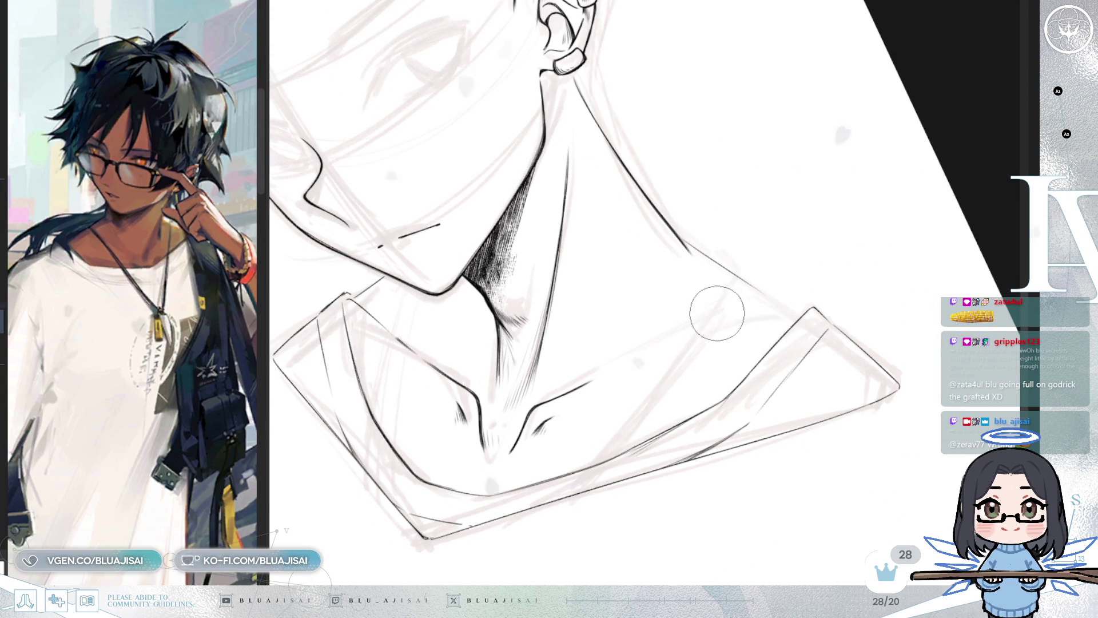
pyautogui.moveTo(609, 368); pyautogui.dragTo(752, 308)
pyautogui.hotkey('ctrl', 'z')
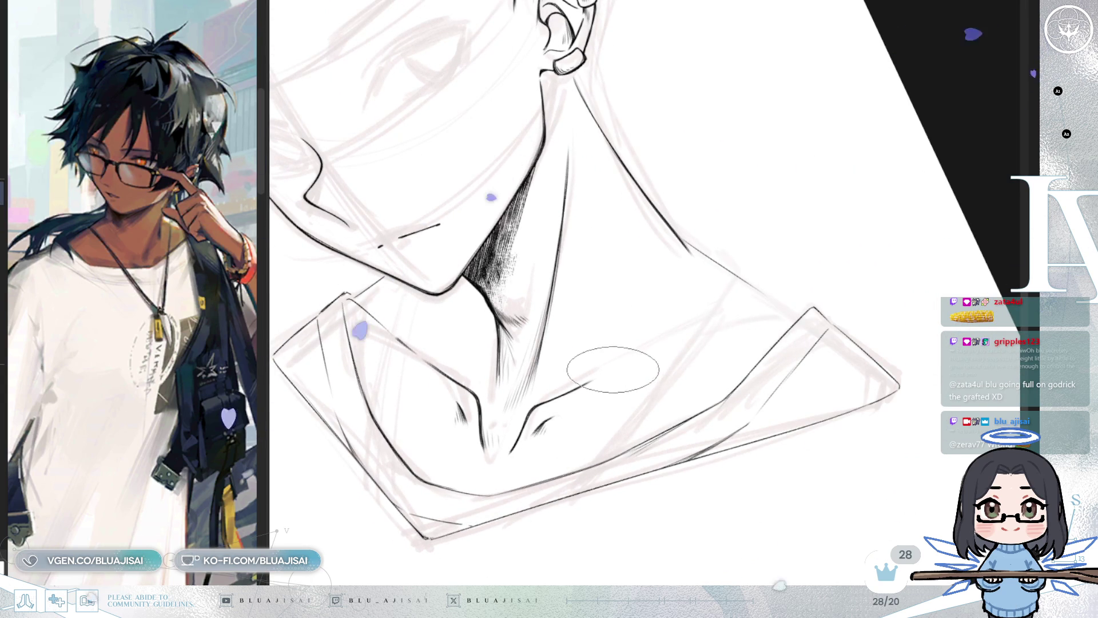
pyautogui.moveTo(609, 372)
pyautogui.mouseDown()
pyautogui.moveTo(735, 309)
pyautogui.moveTo(738, 263)
pyautogui.moveTo(718, 222)
pyautogui.moveTo(955, 183)
pyautogui.moveTo(903, 186)
pyautogui.moveTo(666, 301)
pyautogui.moveTo(633, 301)
pyautogui.mouseUp()
pyautogui.scroll(2, 582, 259)
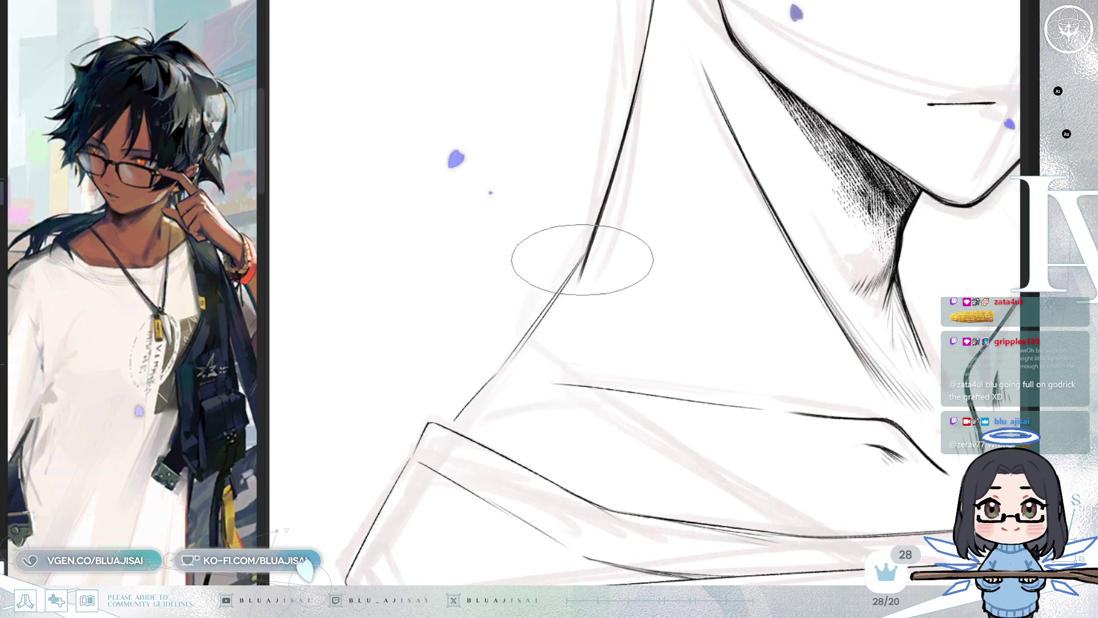
pyautogui.scroll(-2, 588, 247)
# Zoom in on the neck and collar and thicken the outer neck line with fine strokes
pyautogui.moveTo(581, 246); pyautogui.dragTo(520, 304)
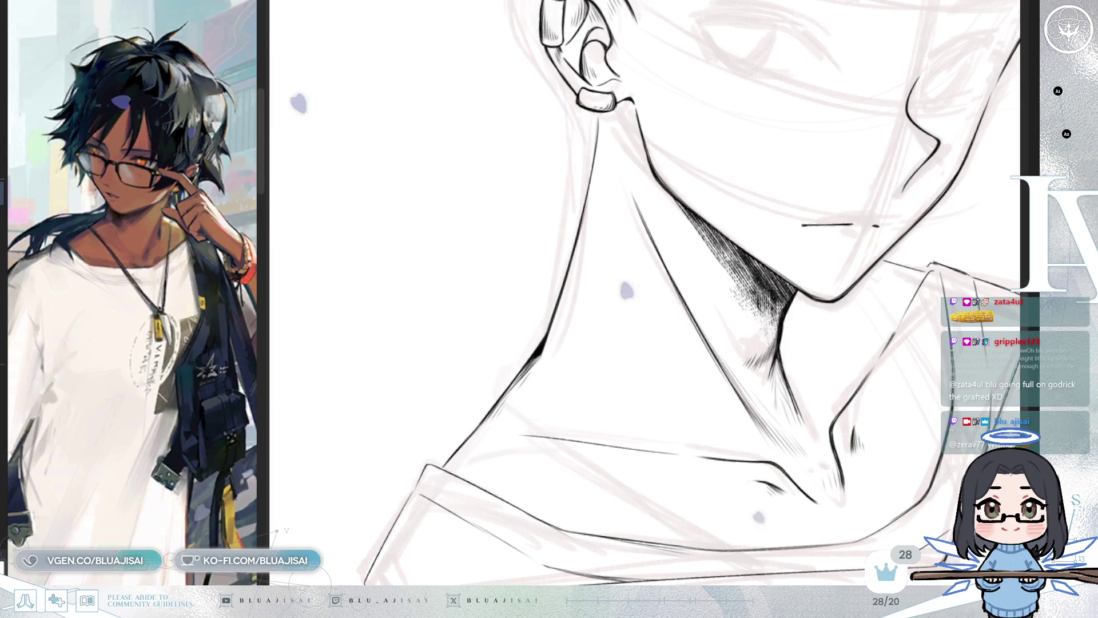
pyautogui.moveTo(761, 171)
pyautogui.mouseDown()
pyautogui.moveTo(745, 152)
pyautogui.moveTo(693, 152)
pyautogui.moveTo(693, 106)
pyautogui.mouseUp()
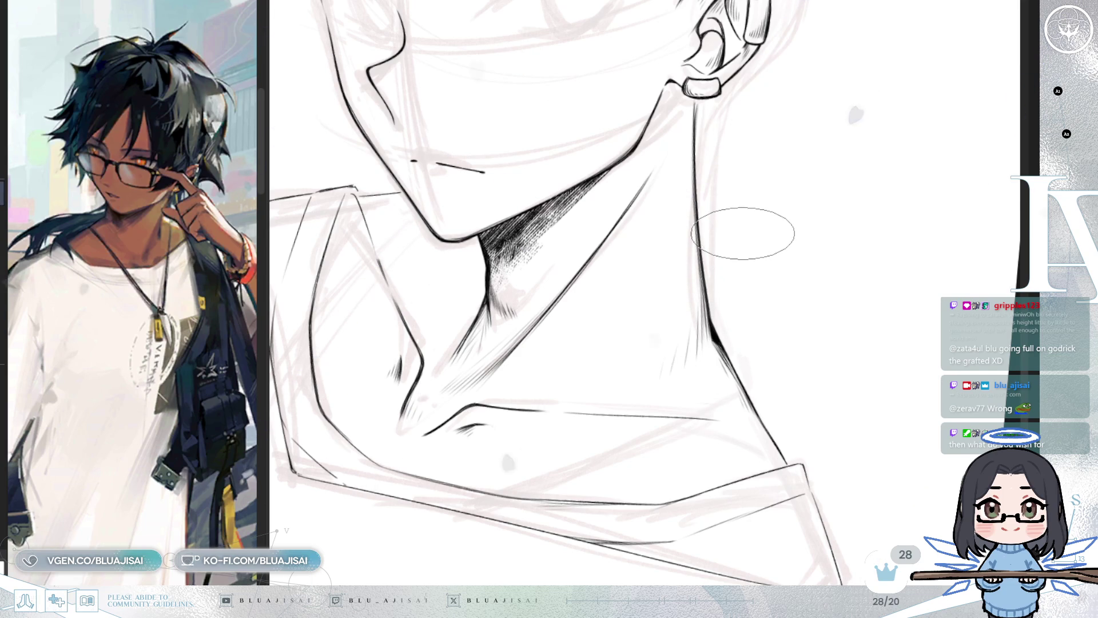
pyautogui.scroll(-3, 743, 233)
pyautogui.moveTo(818, 275)
pyautogui.mouseDown()
pyautogui.moveTo(841, 308)
pyautogui.moveTo(784, 257)
pyautogui.mouseUp()
pyautogui.scroll(2, 693, 341)
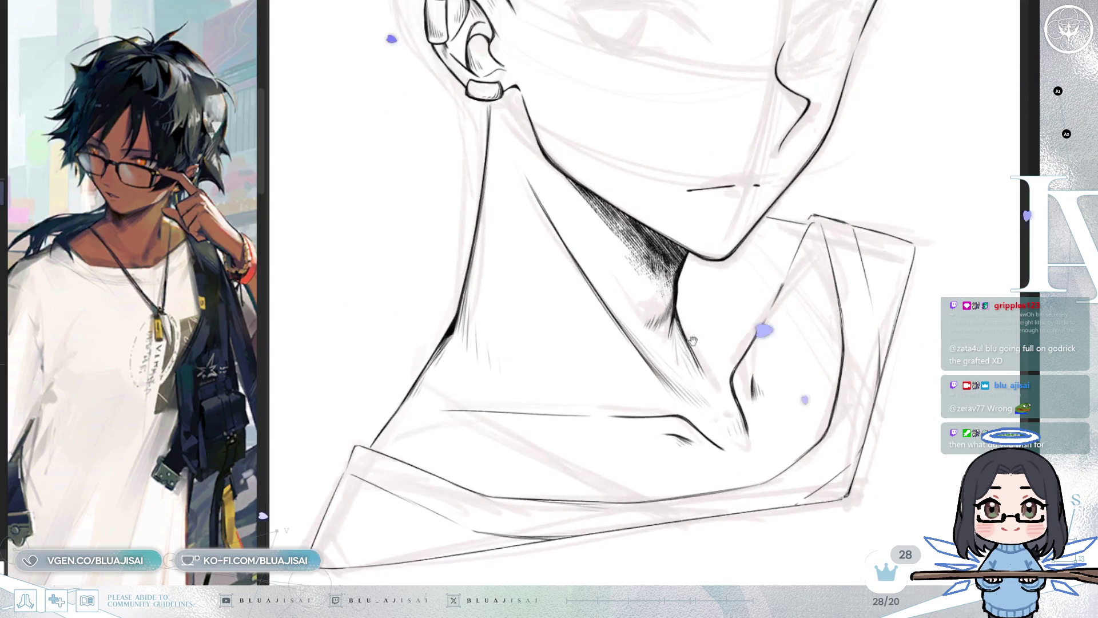
pyautogui.scroll(1, 693, 341)
pyautogui.moveTo(693, 341); pyautogui.dragTo(906, 260)
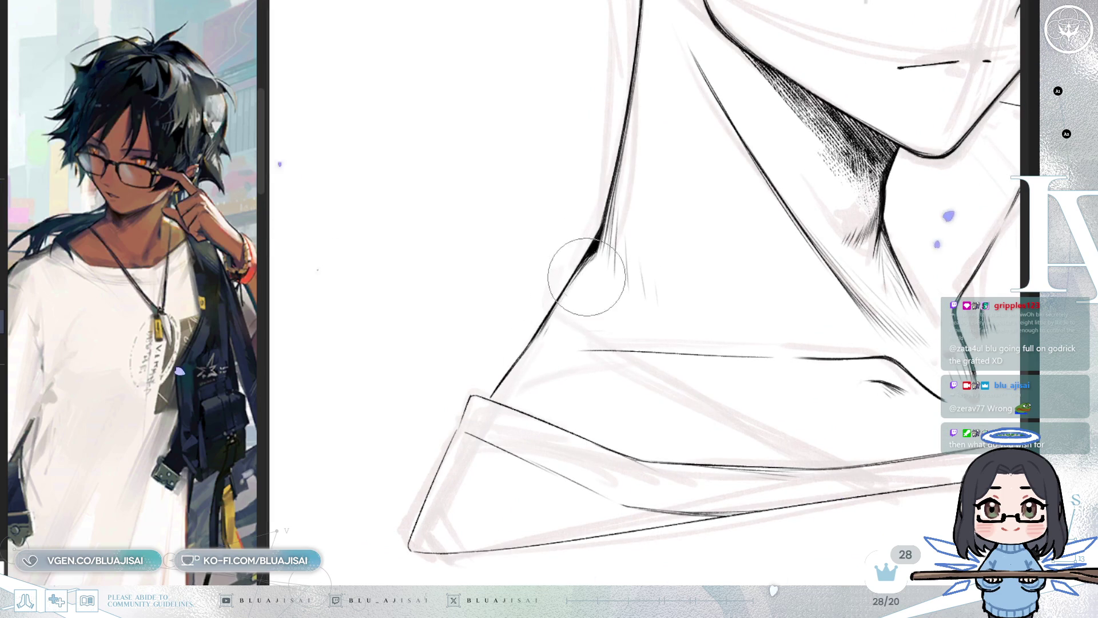
pyautogui.moveTo(569, 301)
pyautogui.mouseDown()
pyautogui.moveTo(559, 294)
pyautogui.moveTo(571, 286)
pyautogui.moveTo(551, 333)
pyautogui.mouseUp()
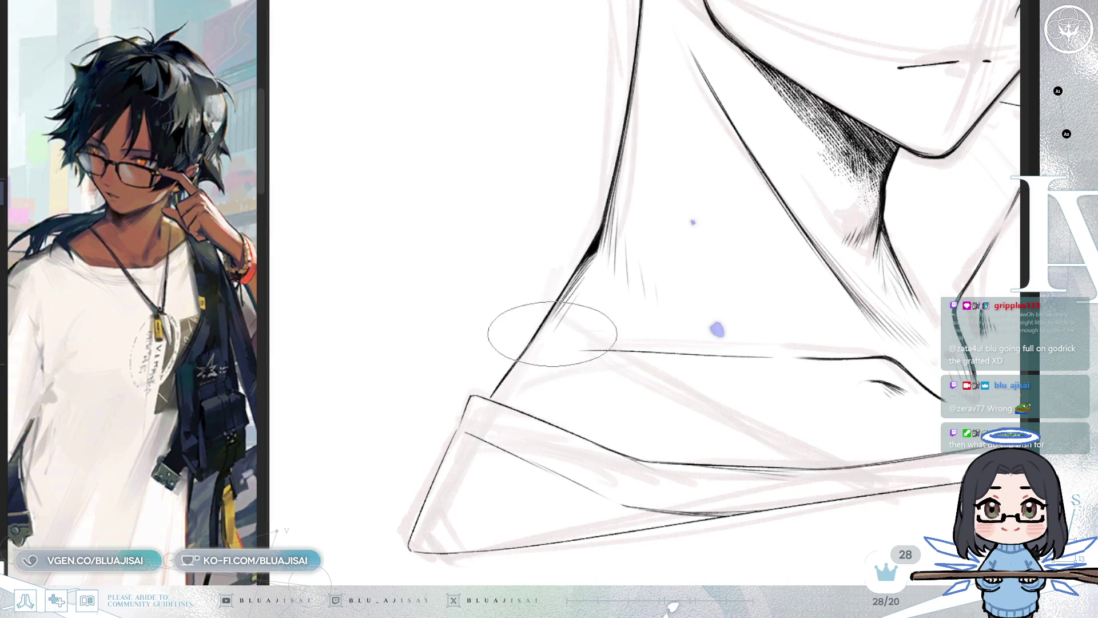
# Add a second dark stroke along the collar line
pyautogui.moveTo(684, 270); pyautogui.dragTo(680, 370)
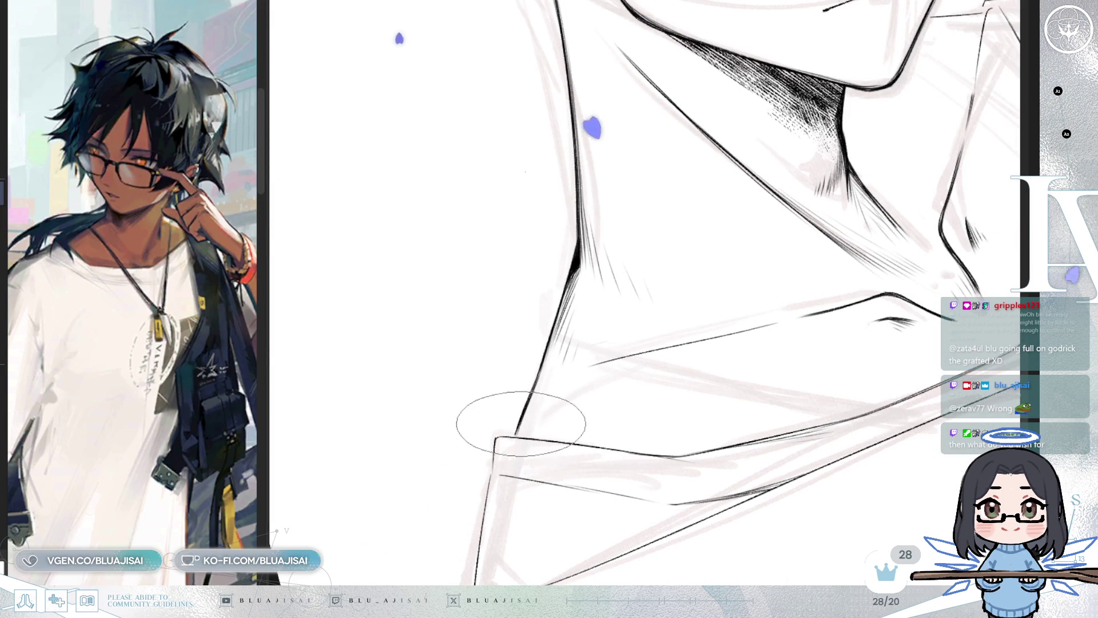
pyautogui.moveTo(532, 429)
pyautogui.mouseDown()
pyautogui.moveTo(583, 393)
pyautogui.moveTo(588, 375)
pyautogui.mouseUp()
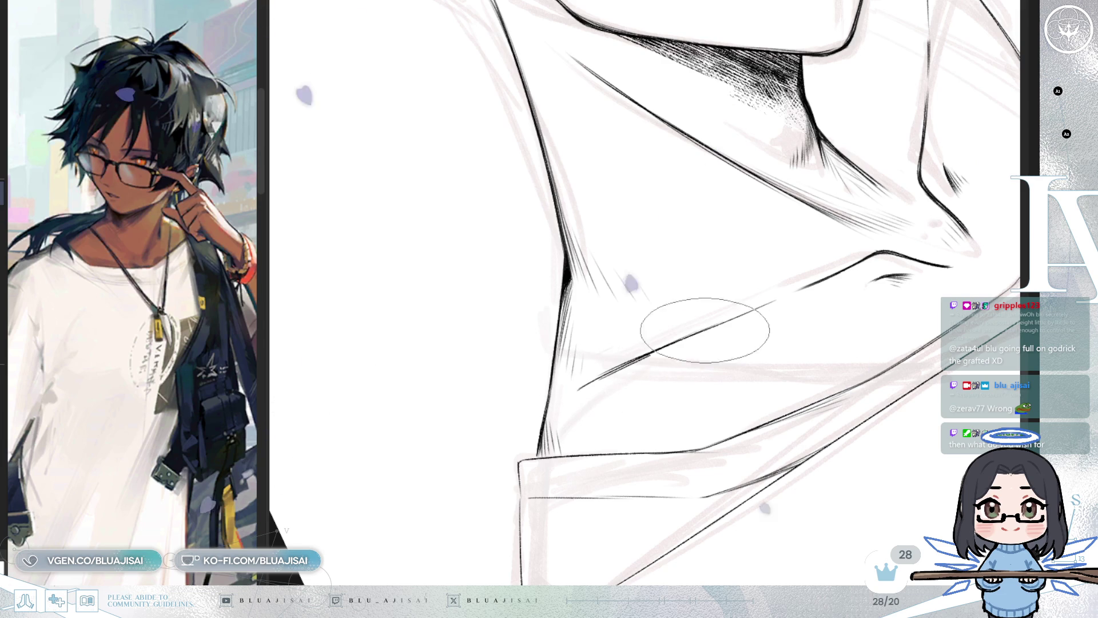
pyautogui.moveTo(767, 305); pyautogui.dragTo(693, 337)
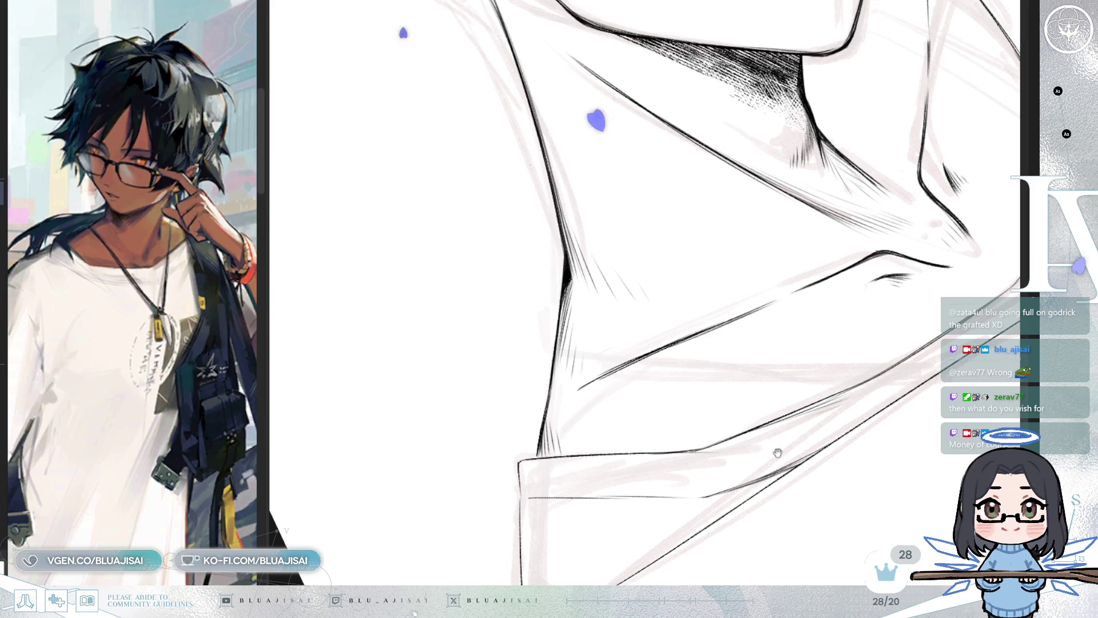
pyautogui.scroll(-3, 778, 453)
# Ink the collar tip as a double-edged folded corner with fine hatching along its upper left edge
pyautogui.scroll(3, 563, 465)
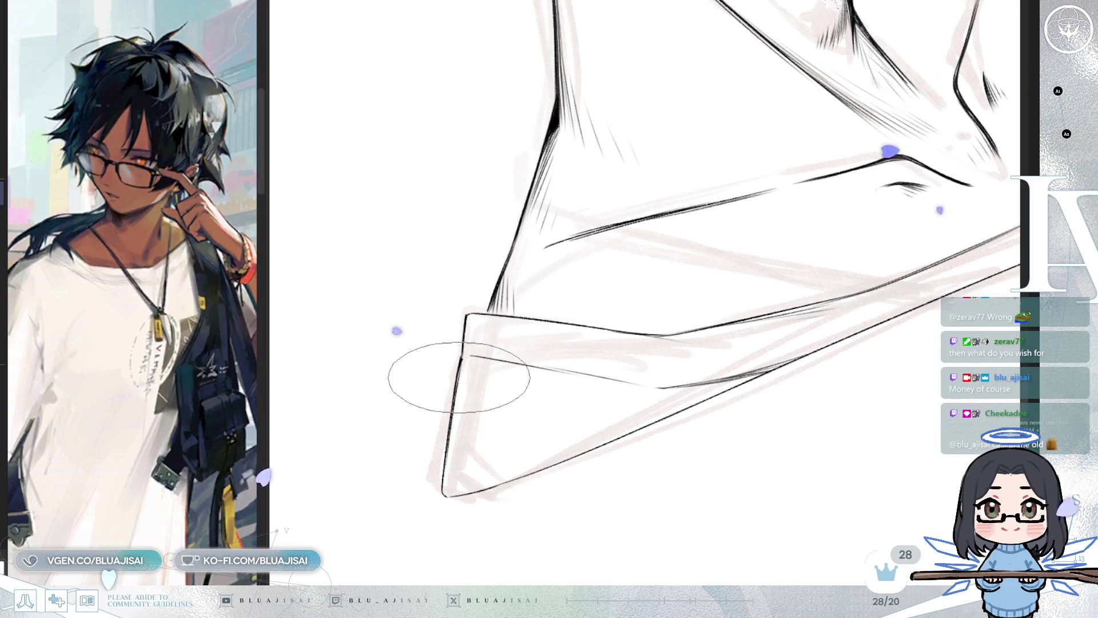
pyautogui.moveTo(479, 397); pyautogui.dragTo(472, 379)
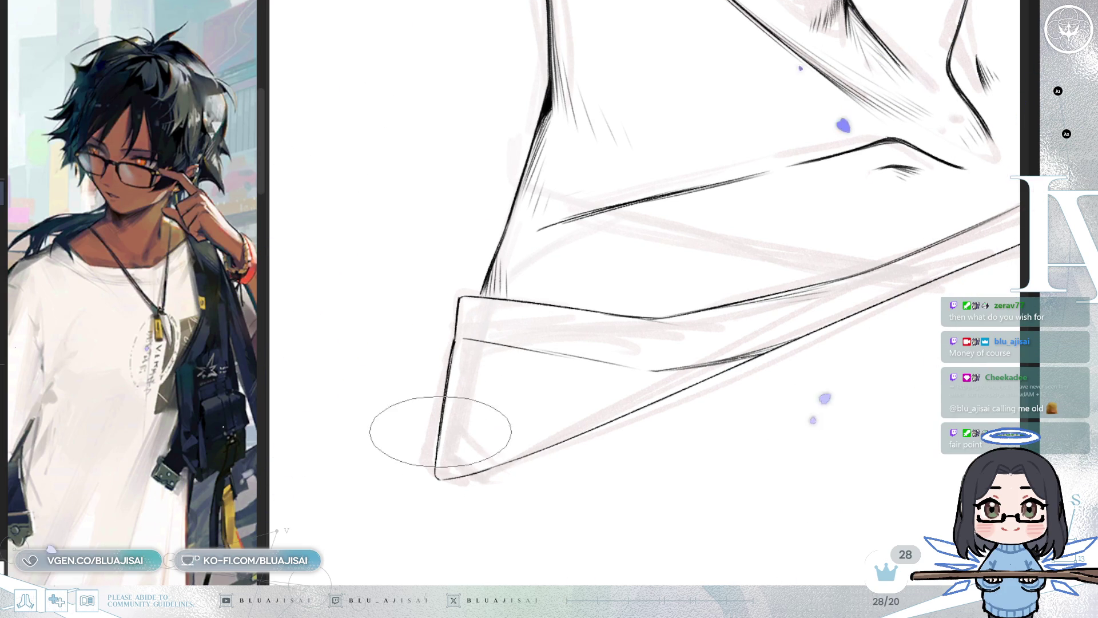
pyautogui.moveTo(436, 441); pyautogui.dragTo(455, 420)
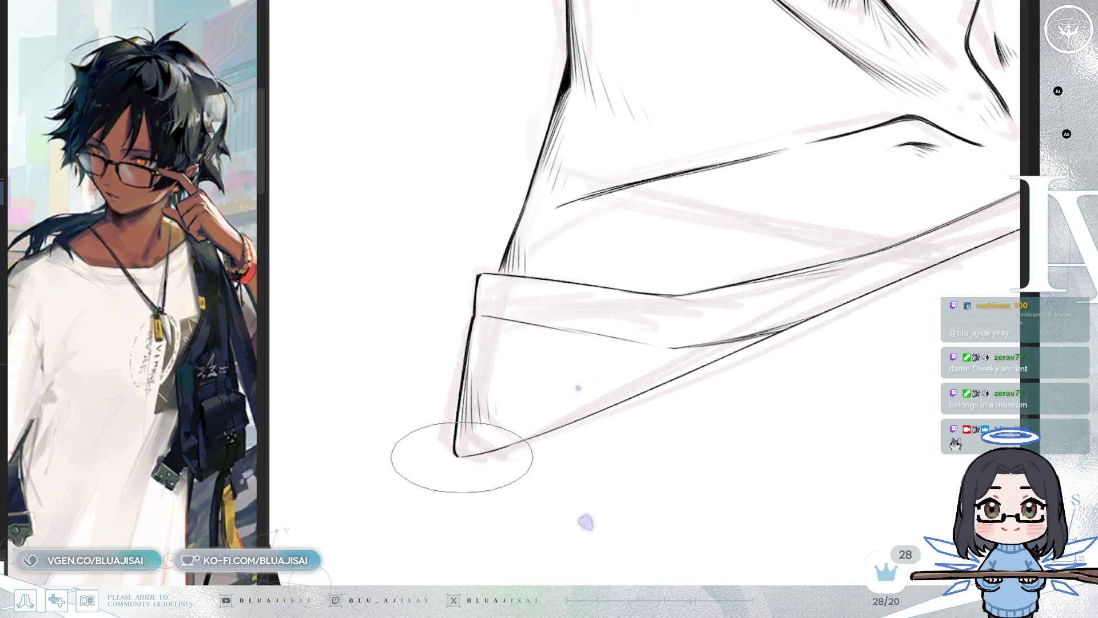
# Ink a long crease across the collar flap and short hatch strokes along its inner fold
pyautogui.press('-')
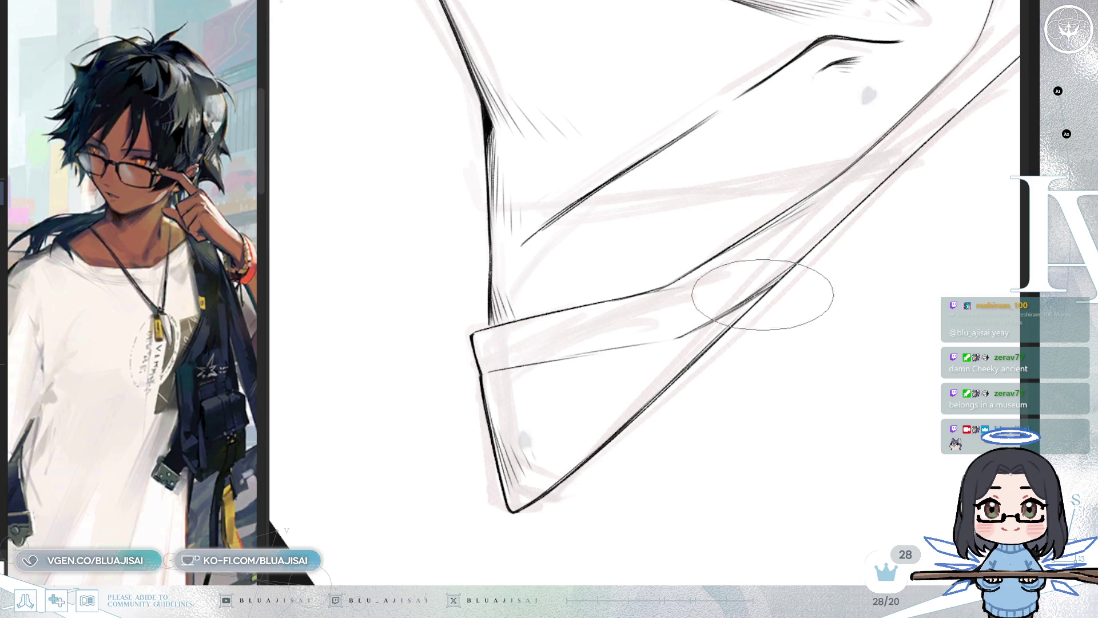
pyautogui.press('h')
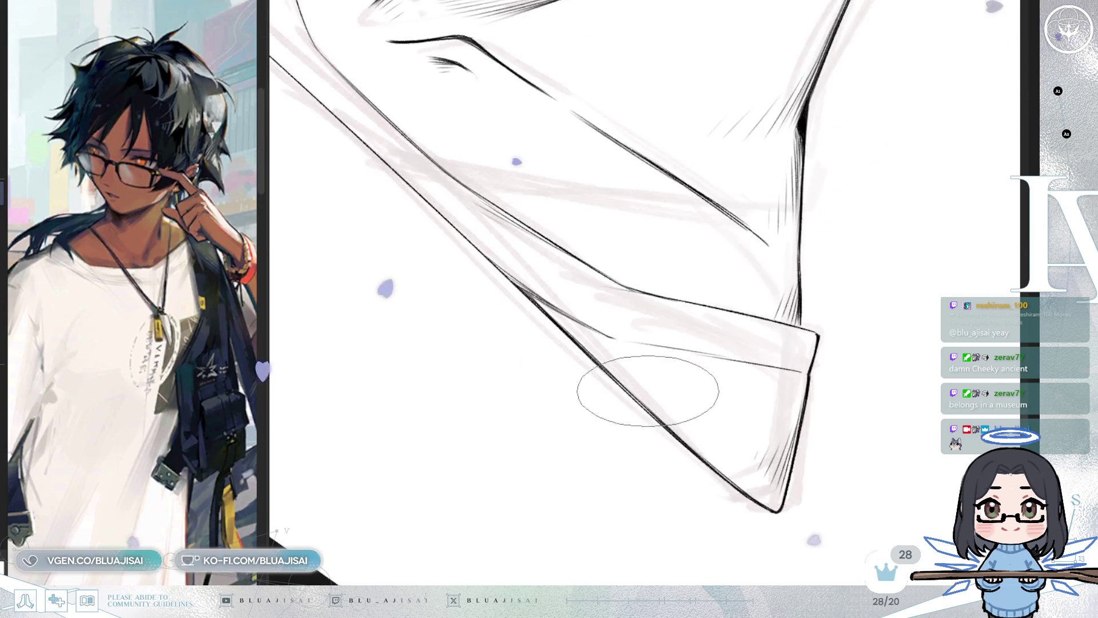
pyautogui.press('-')
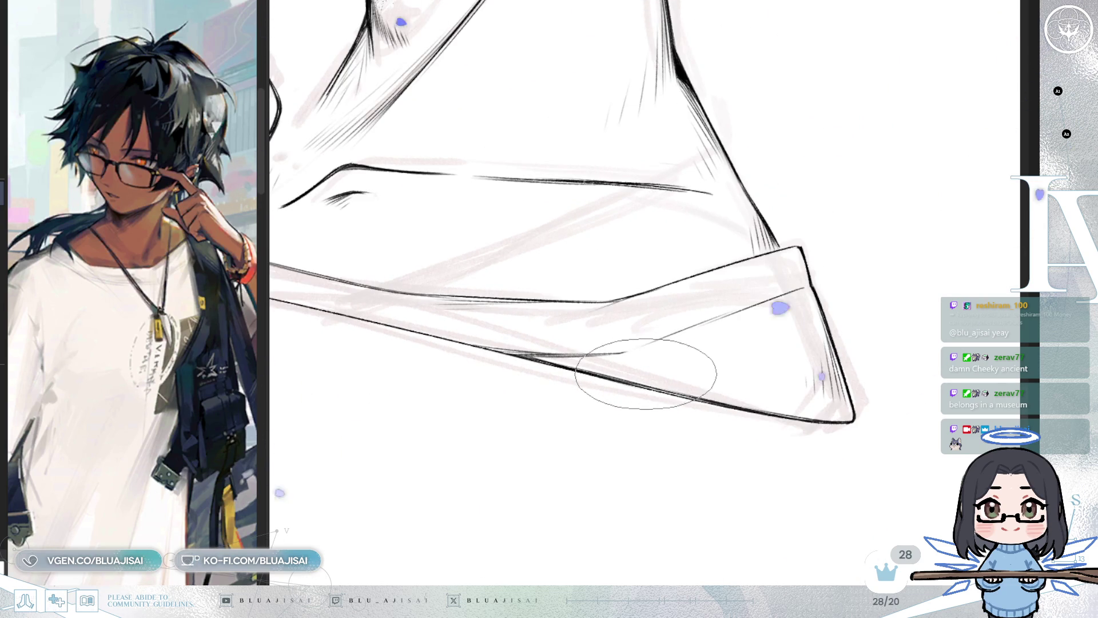
pyautogui.moveTo(650, 368)
pyautogui.mouseDown()
pyautogui.moveTo(743, 321)
pyautogui.moveTo(585, 389)
pyautogui.mouseUp()
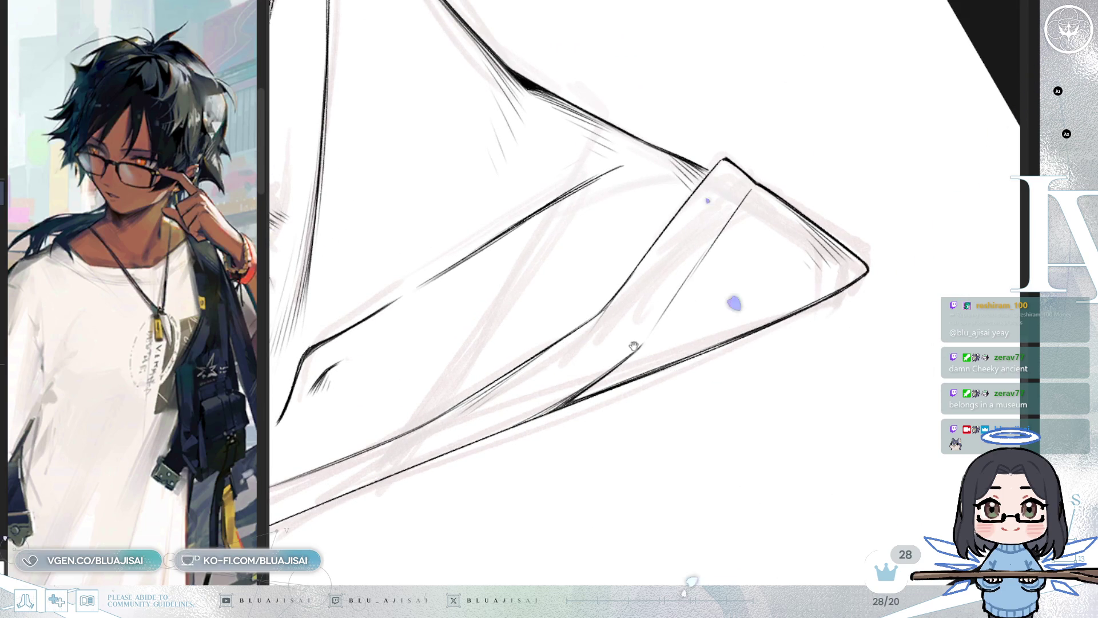
pyautogui.moveTo(634, 346); pyautogui.dragTo(641, 351)
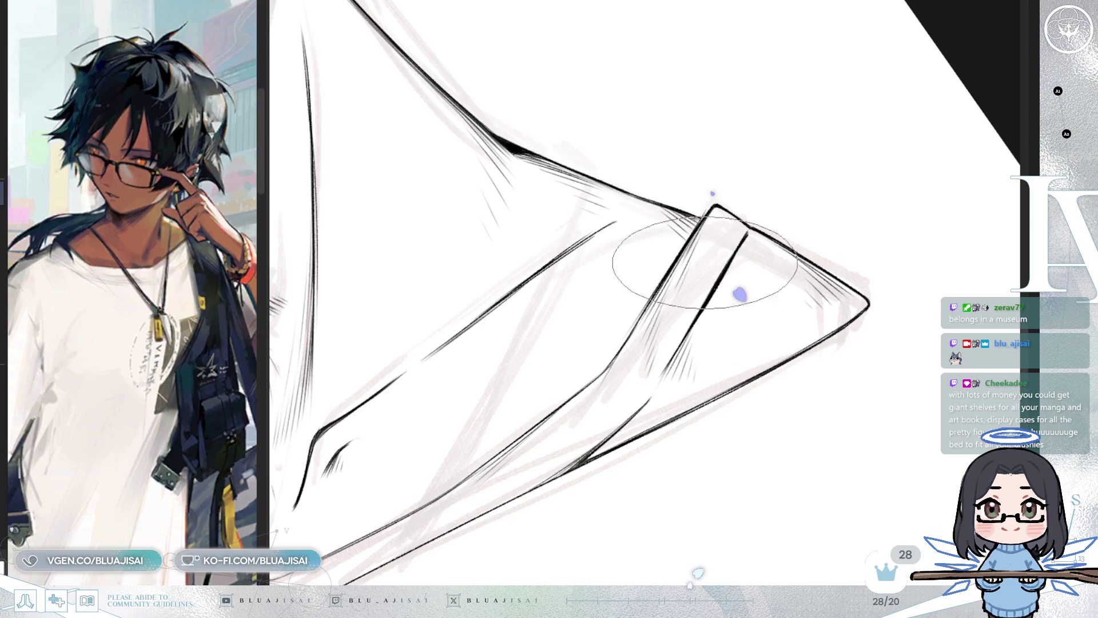
pyautogui.moveTo(700, 267); pyautogui.dragTo(693, 277)
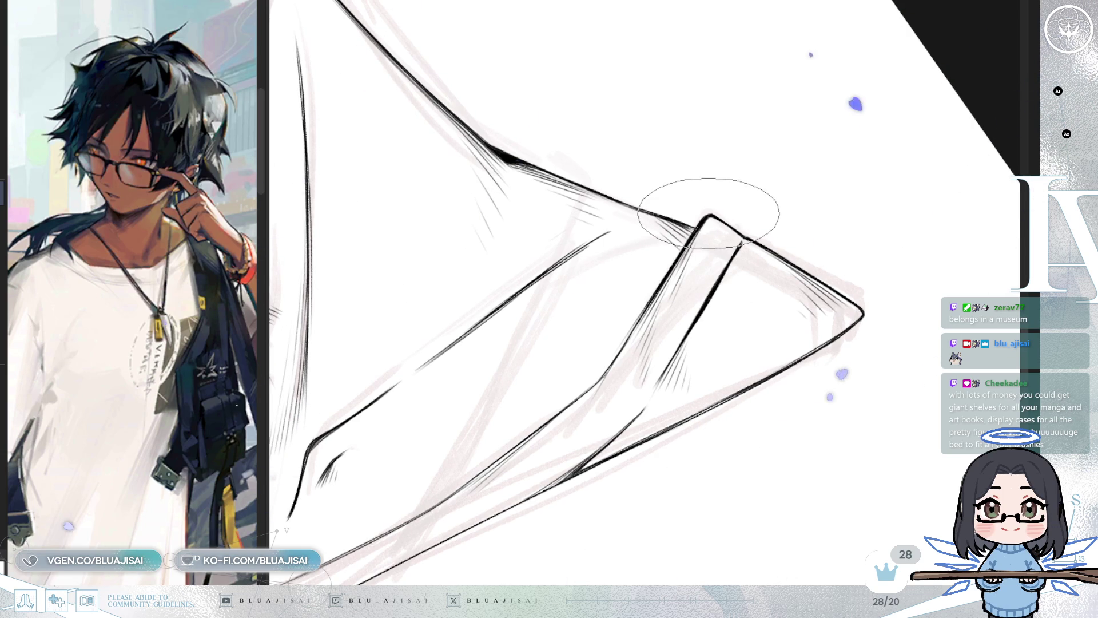
pyautogui.moveTo(662, 270)
pyautogui.mouseDown()
pyautogui.moveTo(654, 287)
pyautogui.moveTo(548, 316)
pyautogui.mouseUp()
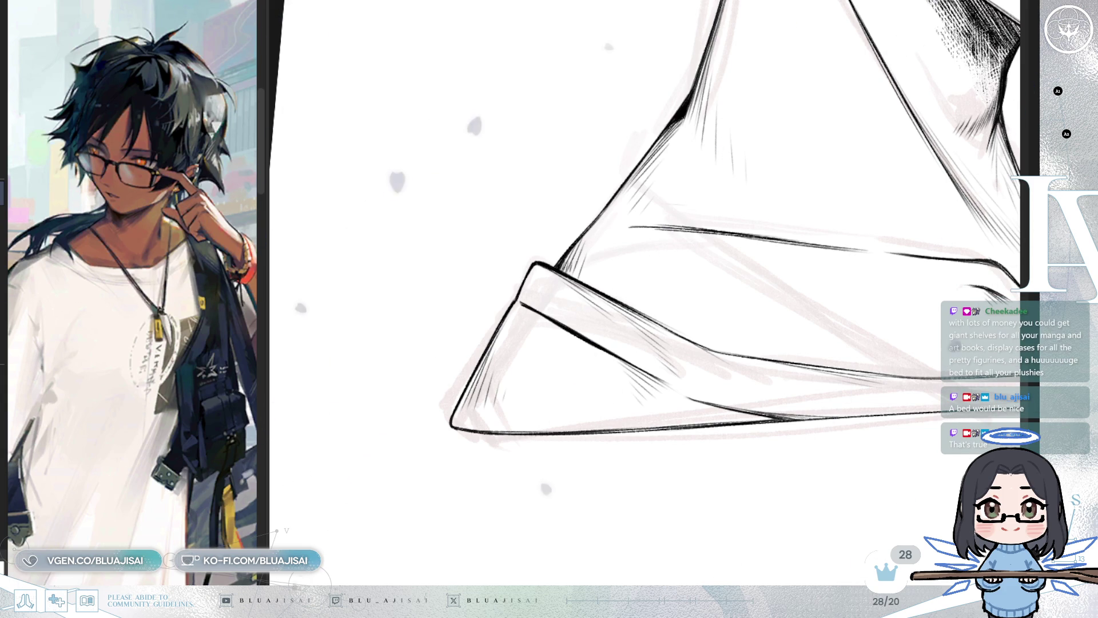
# Add a short inner stroke at the other collar point's sharp corner to double its folded edge
pyautogui.scroll(-5, 814, 393)
pyautogui.scroll(8, 658, 159)
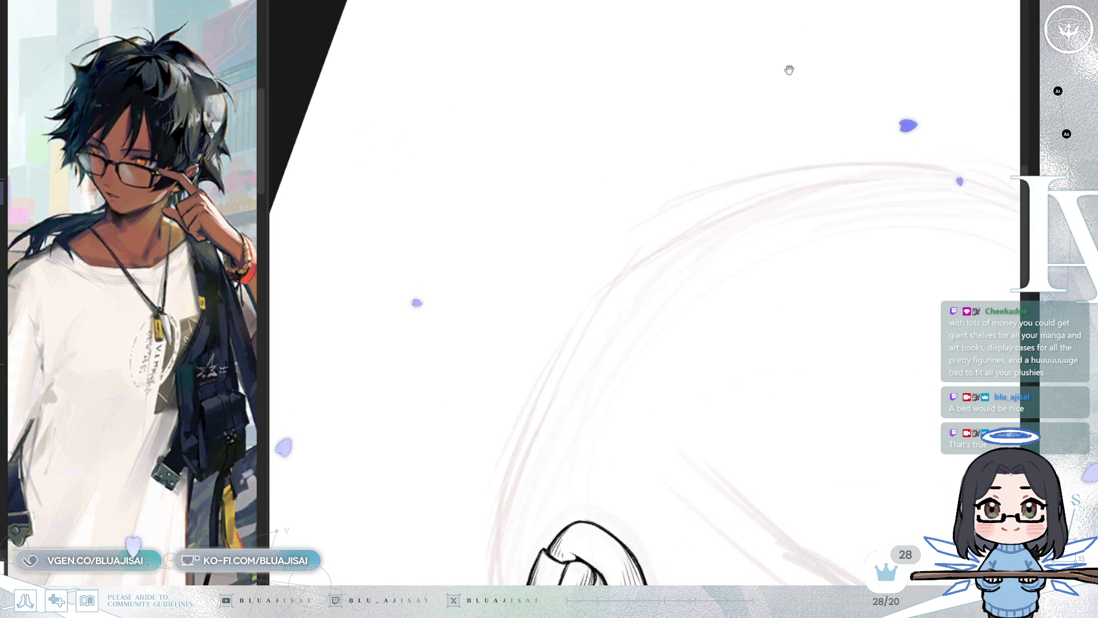
pyautogui.moveTo(657, 159)
pyautogui.mouseDown()
pyautogui.moveTo(637, 282)
pyautogui.moveTo(661, 237)
pyautogui.moveTo(666, 286)
pyautogui.mouseUp()
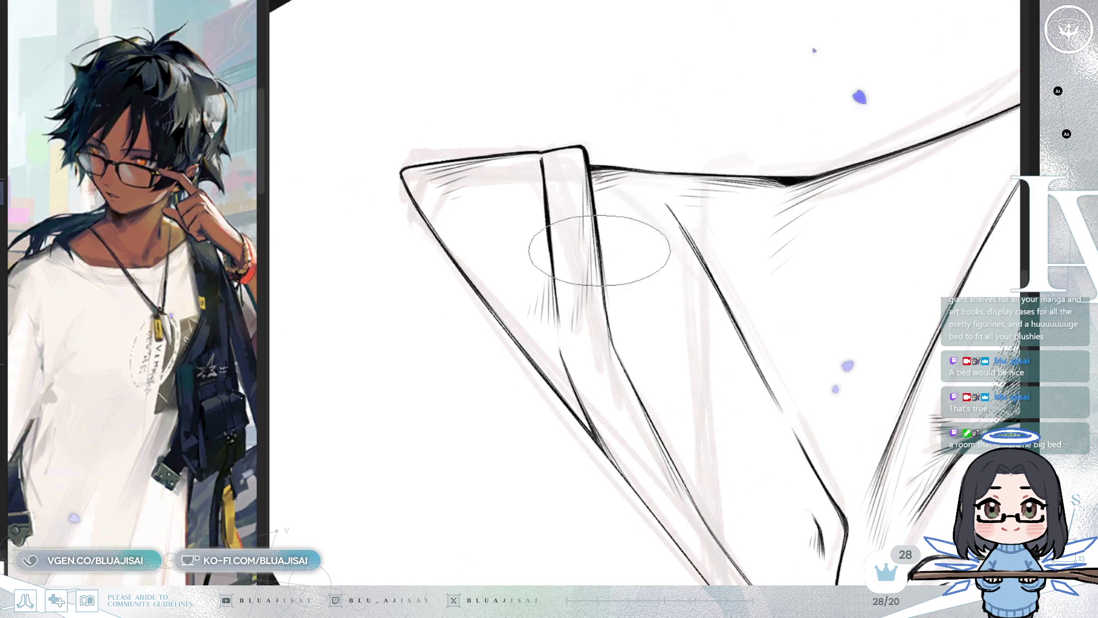
pyautogui.moveTo(598, 277); pyautogui.dragTo(603, 257)
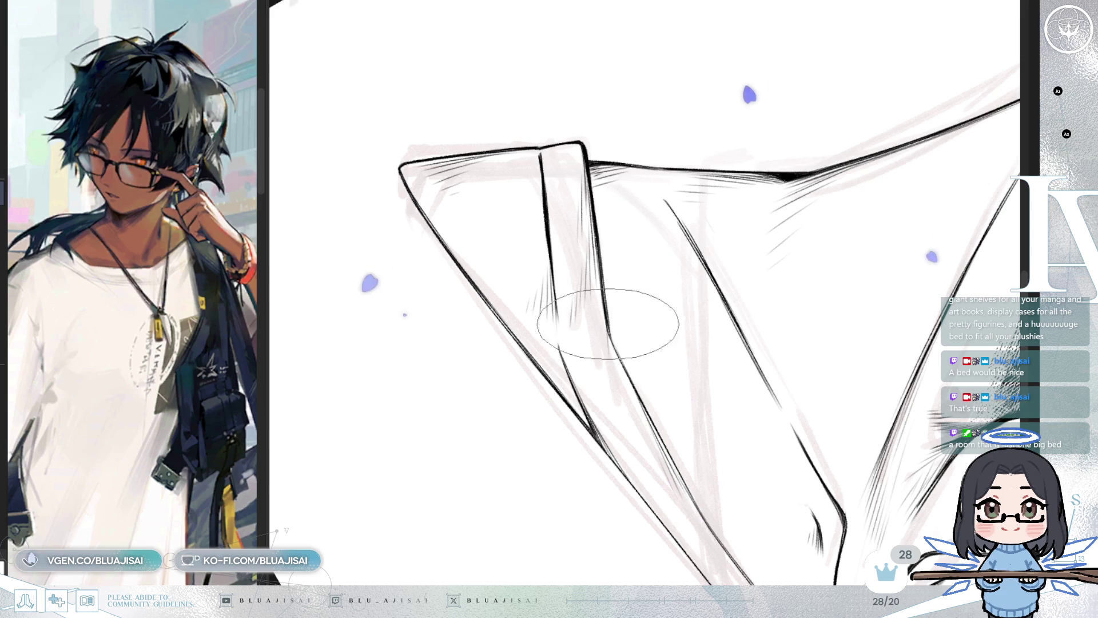
pyautogui.scroll(-5, 613, 292)
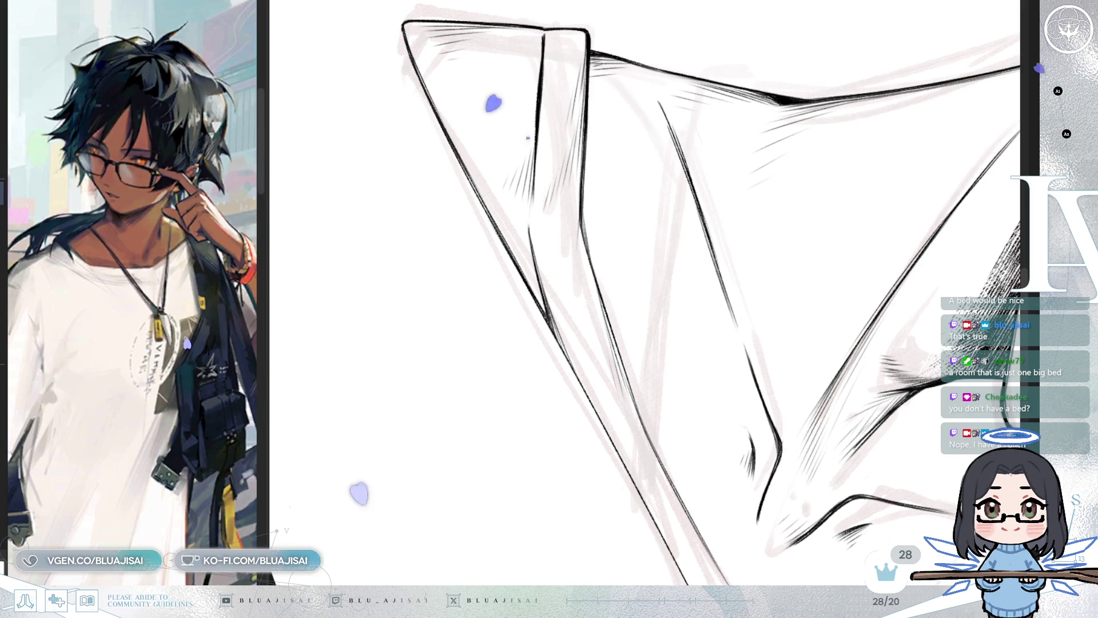
pyautogui.press('^')
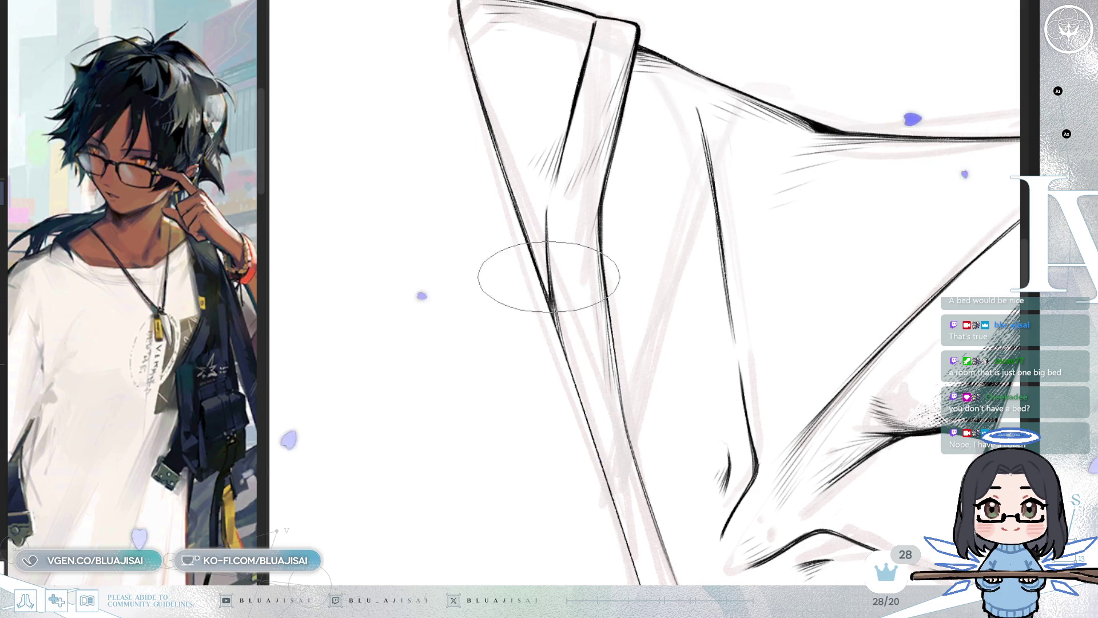
pyautogui.press('-')
pyautogui.press('=')
pyautogui.press('=')
pyautogui.press('=')
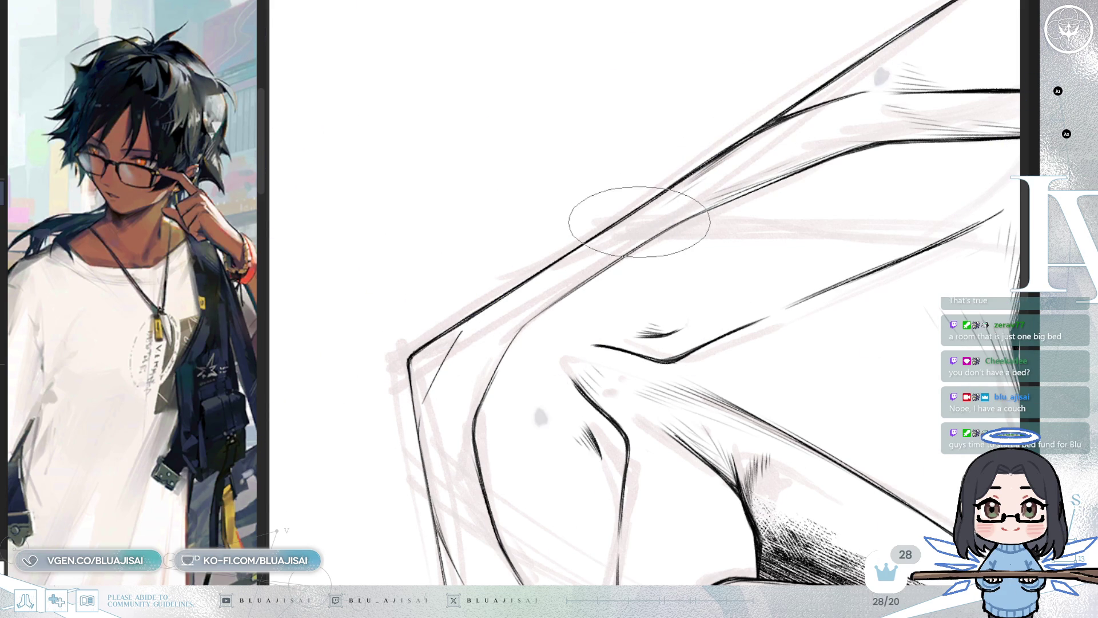
# Double the collar point's black edge lines and add dense hatching along its inner fold
pyautogui.press('4')
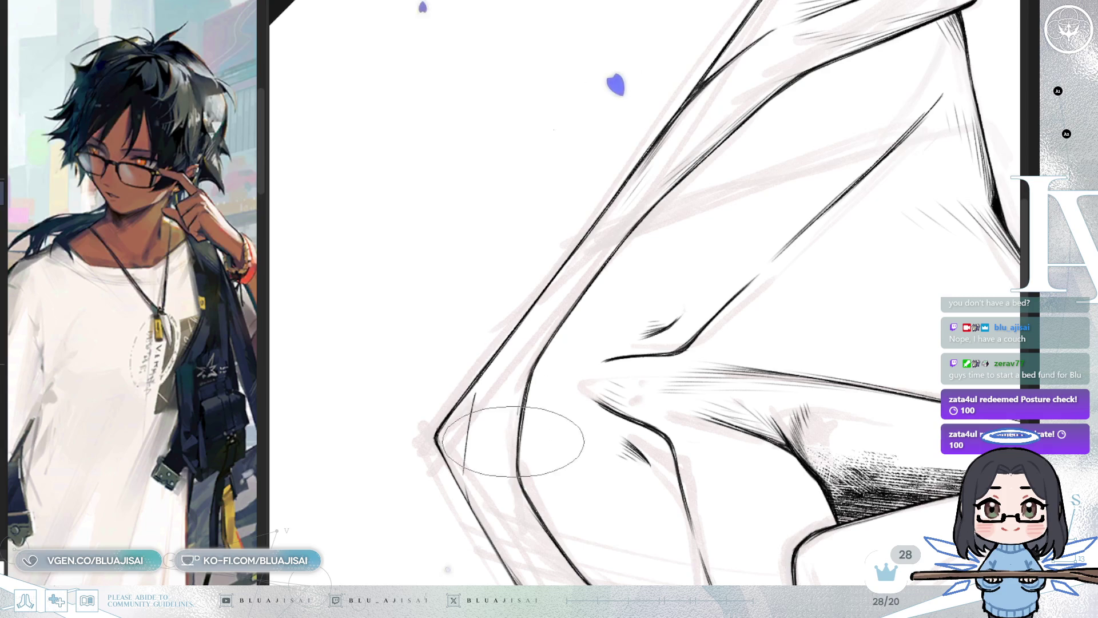
pyautogui.press('-')
pyautogui.press('-')
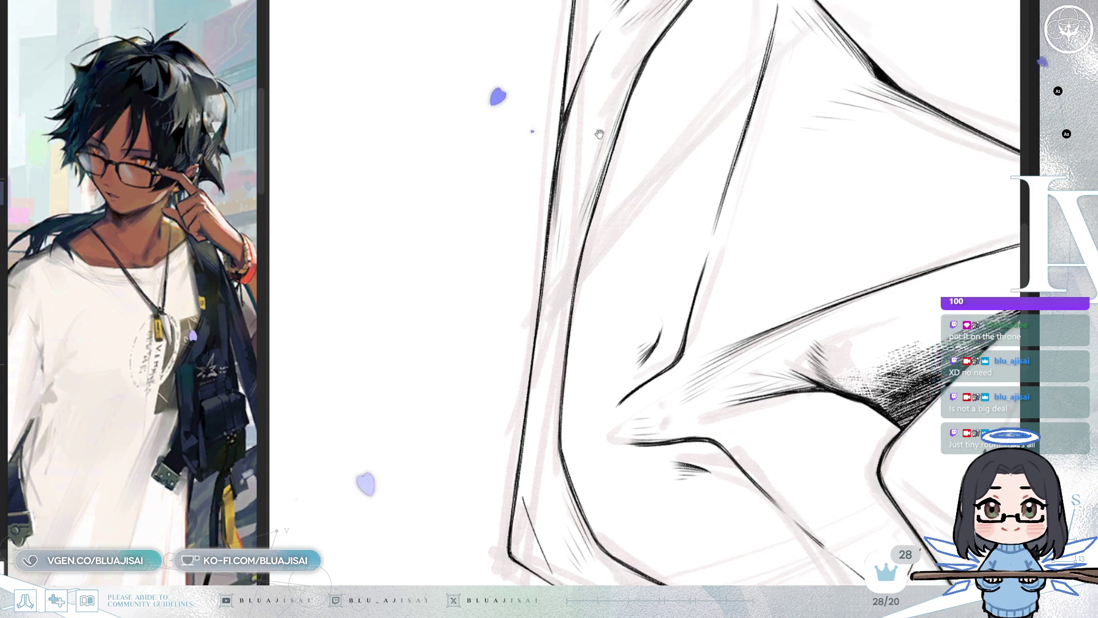
# Undo a stray stroke, then turn the canvas so the inked collar sits upright on the left
pyautogui.moveTo(575, 49); pyautogui.dragTo(535, 192)
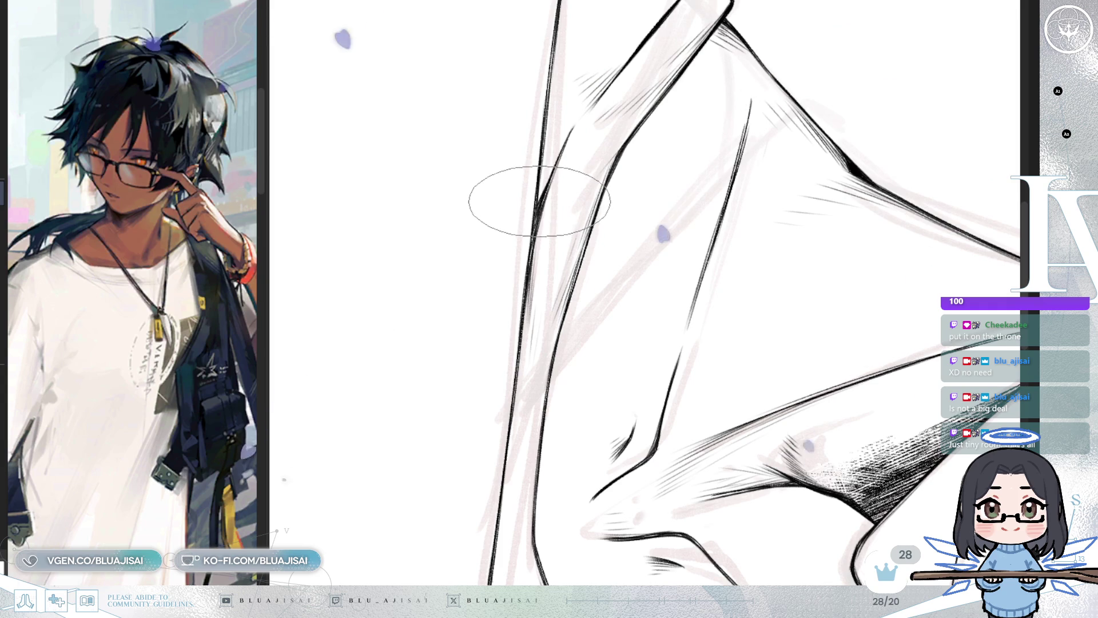
pyautogui.hotkey('ctrl', 'z')
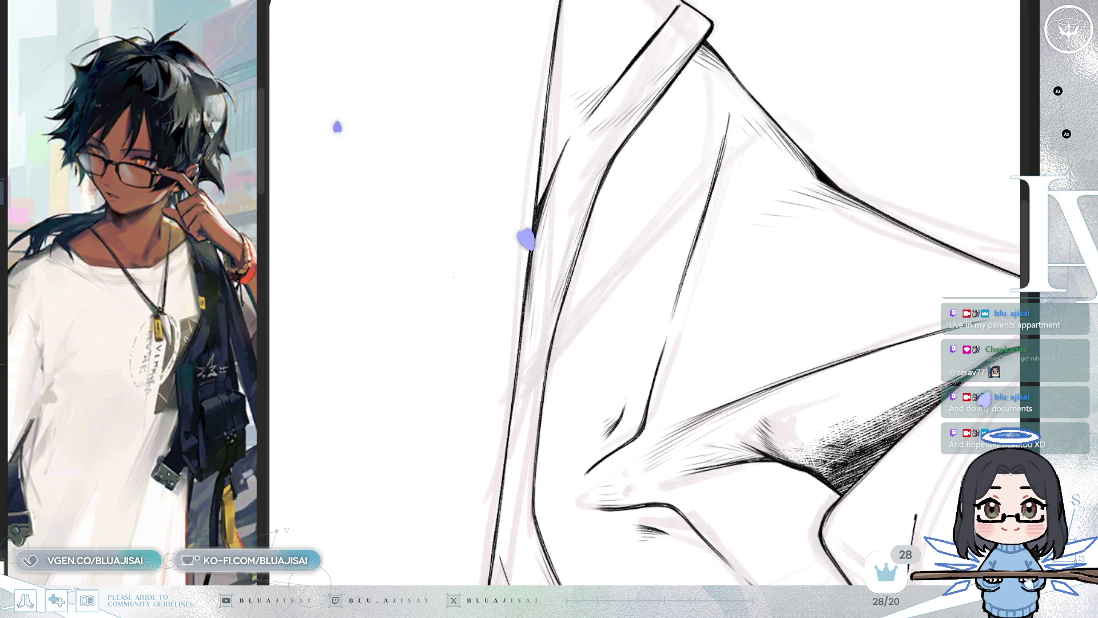
pyautogui.moveTo(686, 172); pyautogui.dragTo(608, 102)
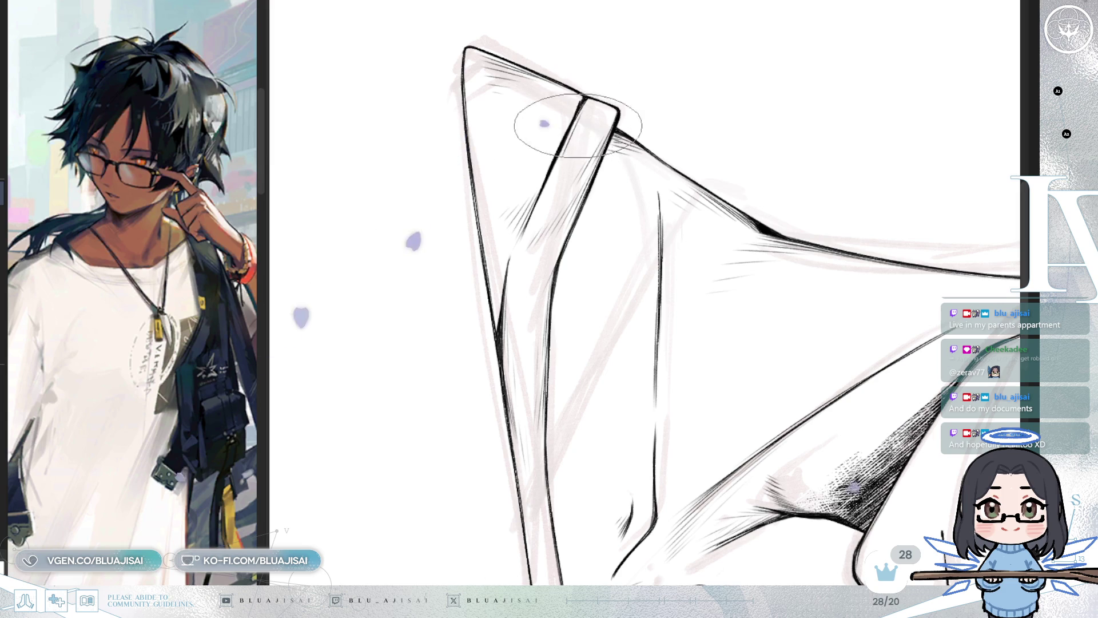
pyautogui.moveTo(589, 148)
pyautogui.mouseDown()
pyautogui.moveTo(797, 110)
pyautogui.moveTo(775, 289)
pyautogui.moveTo(606, 297)
pyautogui.mouseUp()
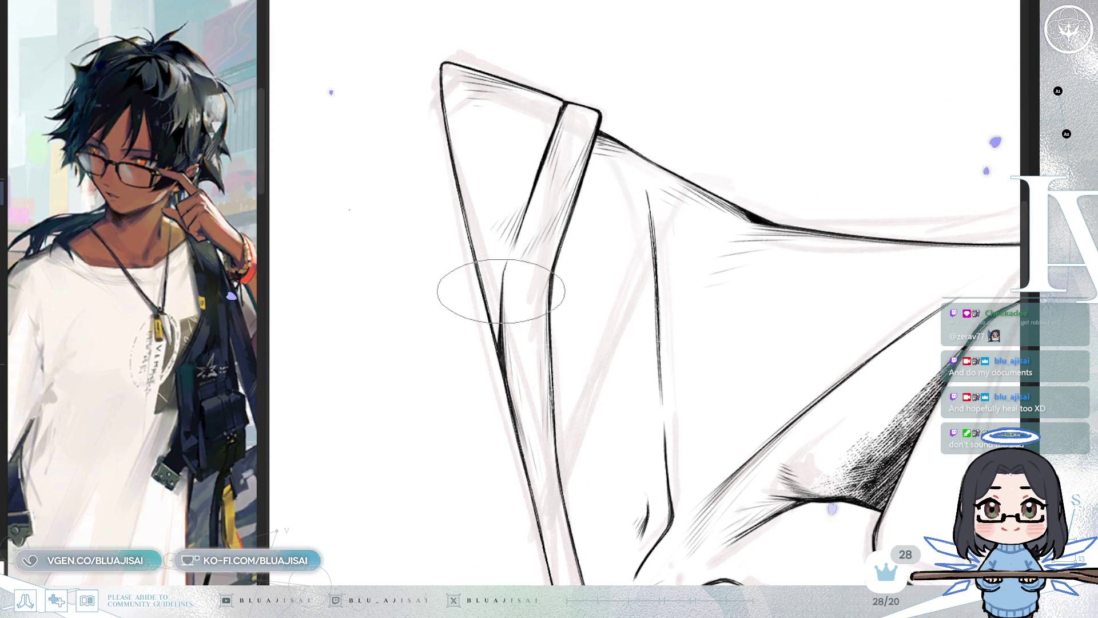
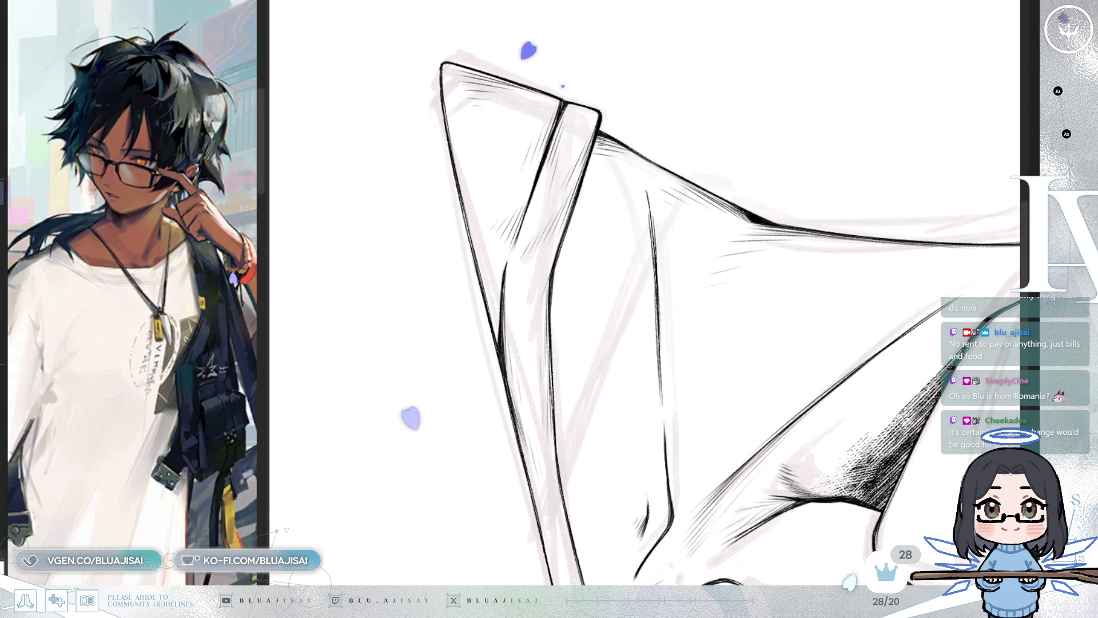
# Ink short dark hatching strokes across the lower shirt collar fold, then mirror the view to check
pyautogui.moveTo(572, 229)
pyautogui.mouseDown()
pyautogui.moveTo(686, 86)
pyautogui.moveTo(772, 172)
pyautogui.moveTo(855, 230)
pyautogui.mouseUp()
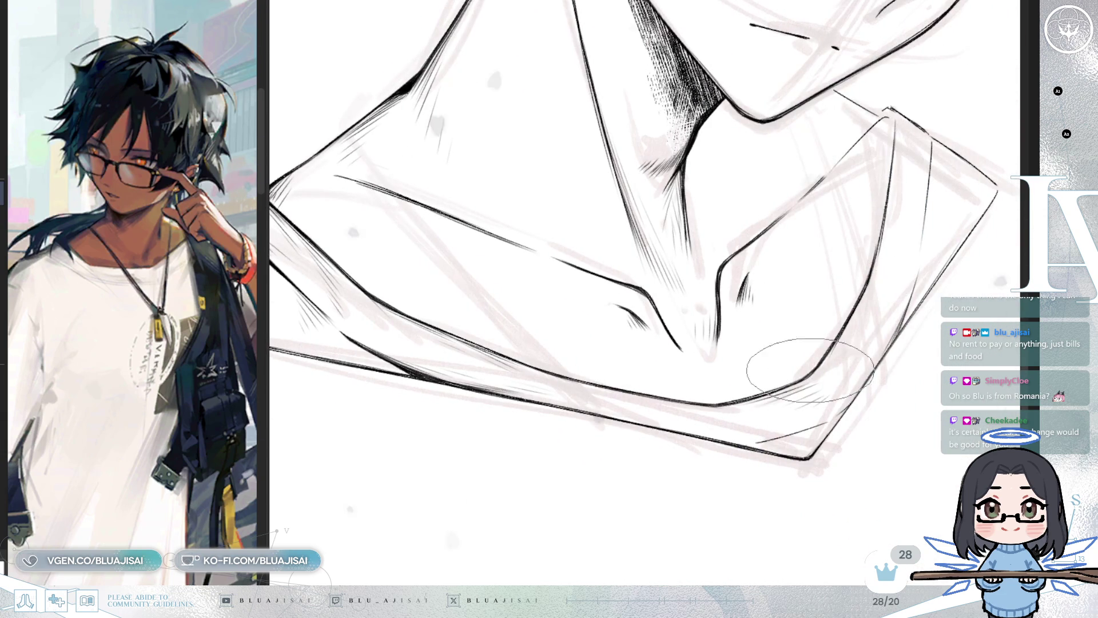
pyautogui.press('h')
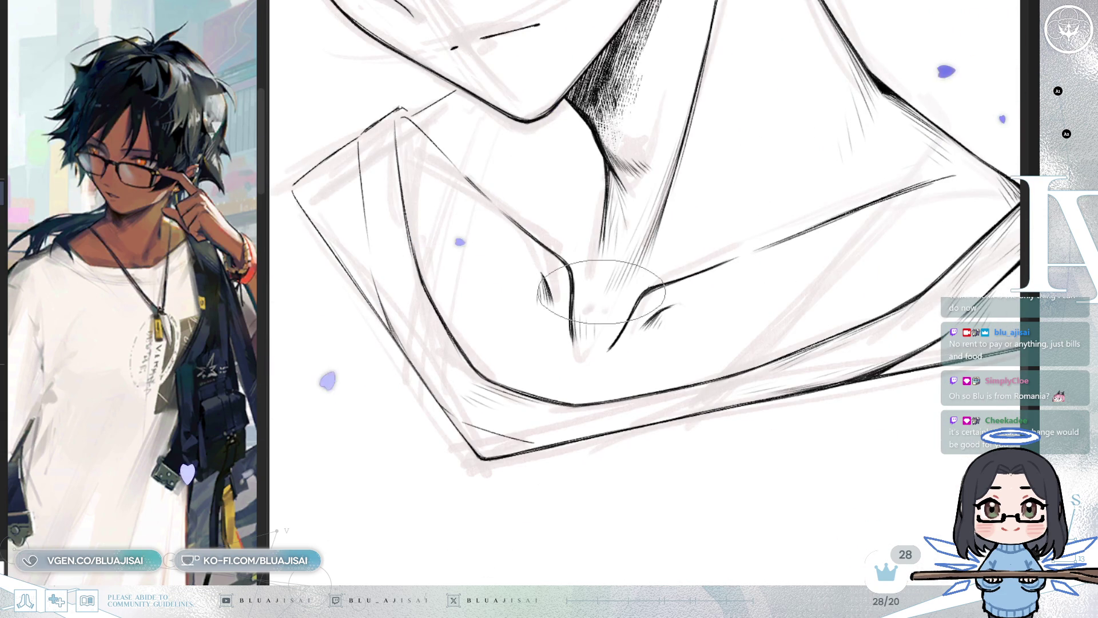
pyautogui.moveTo(618, 243)
pyautogui.mouseDown()
pyautogui.moveTo(629, 275)
pyautogui.moveTo(698, 343)
pyautogui.mouseUp()
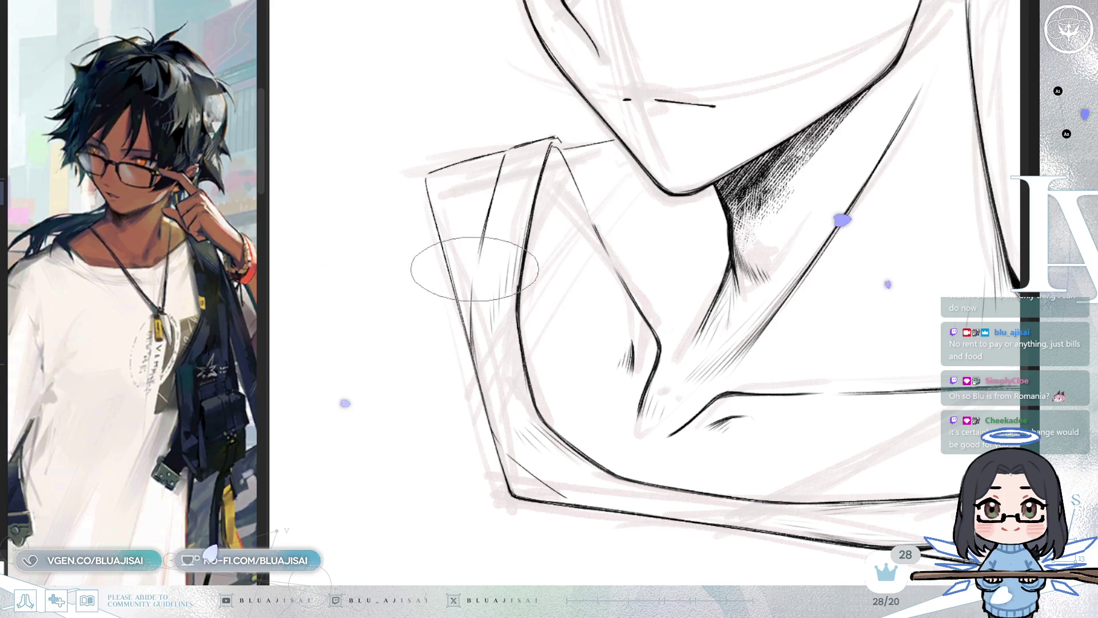
pyautogui.moveTo(484, 227); pyautogui.dragTo(478, 264)
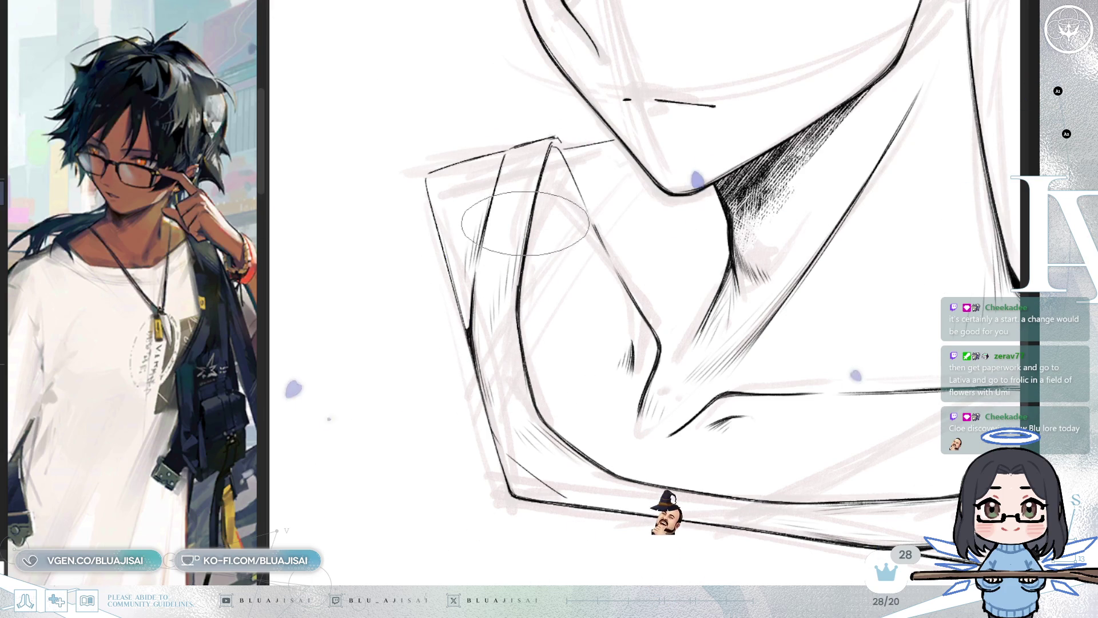
pyautogui.scroll(1, 515, 236)
pyautogui.press('h')
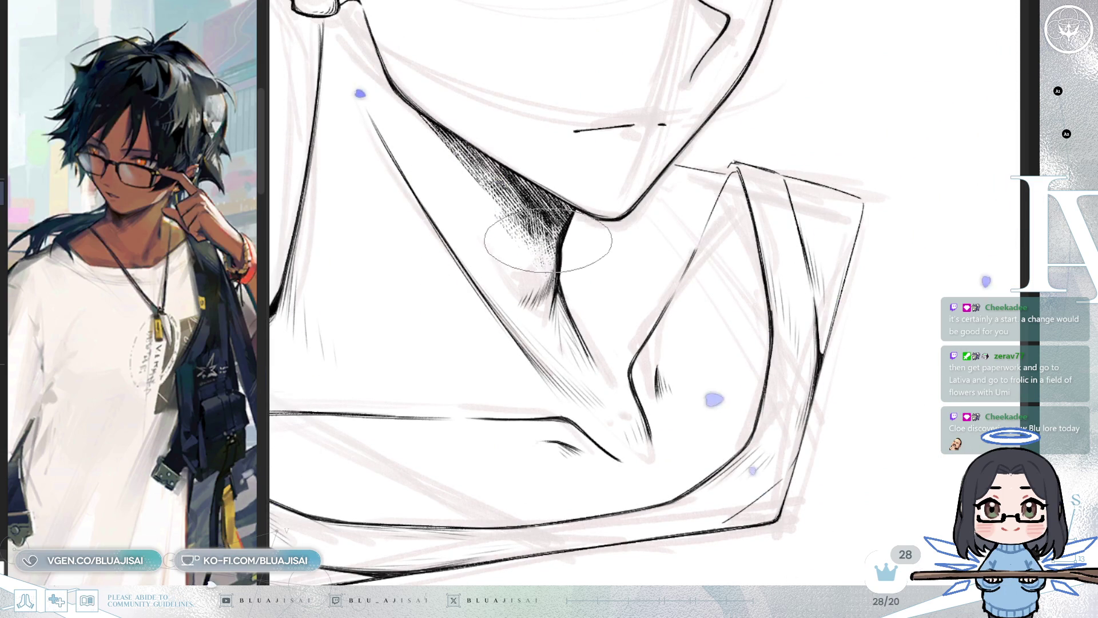
pyautogui.press('h')
pyautogui.moveTo(535, 175)
pyautogui.mouseDown()
pyautogui.moveTo(466, 233)
pyautogui.moveTo(544, 229)
pyautogui.mouseUp()
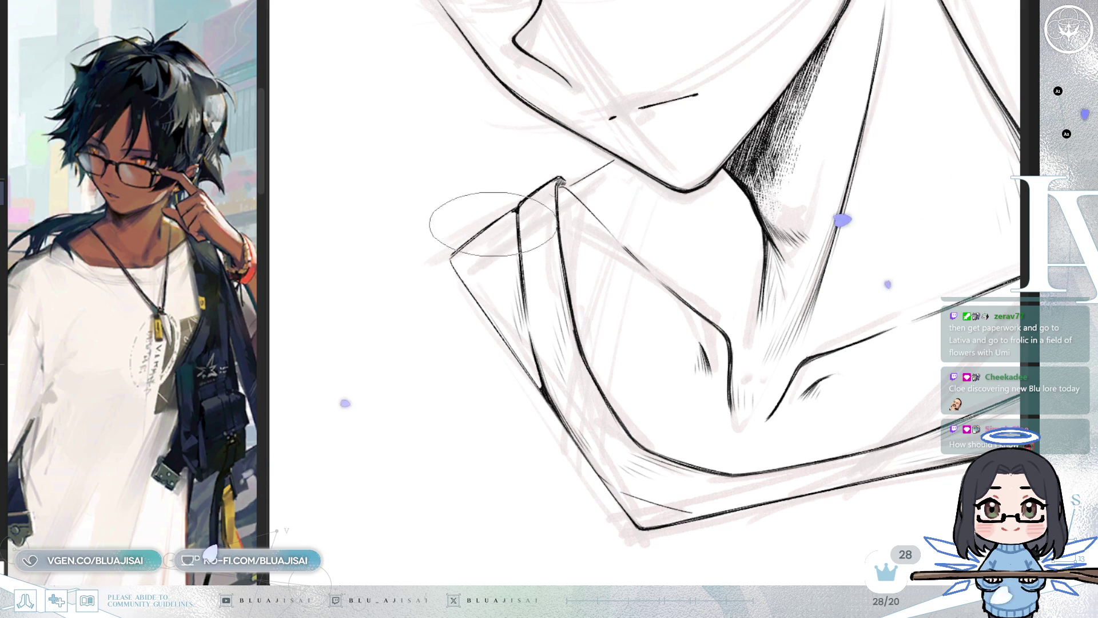
pyautogui.press('h')
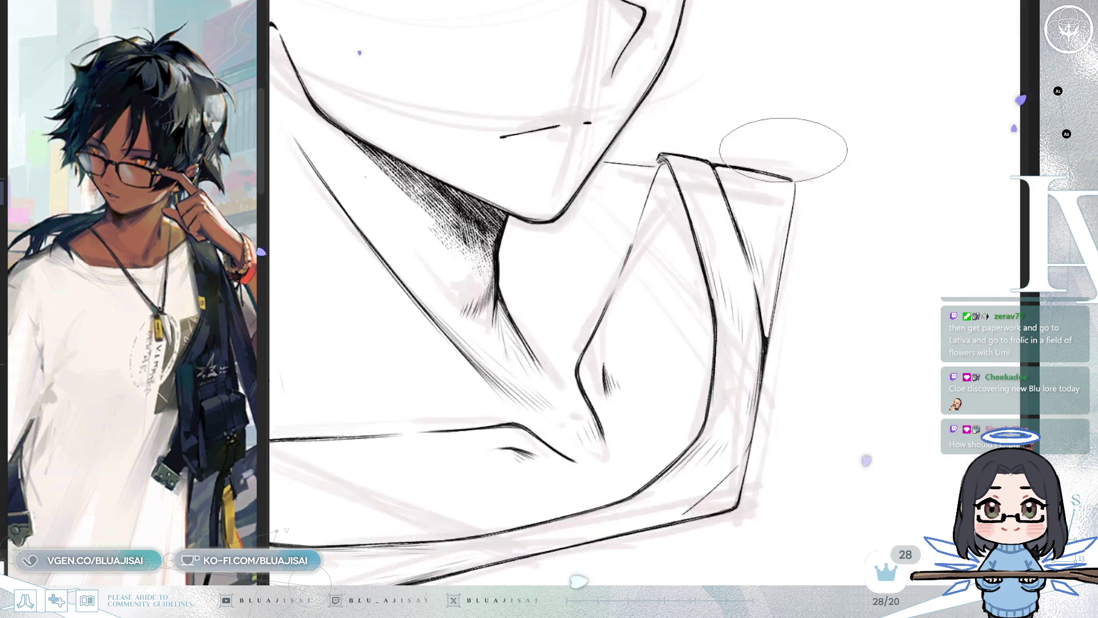
pyautogui.moveTo(783, 150); pyautogui.dragTo(772, 258)
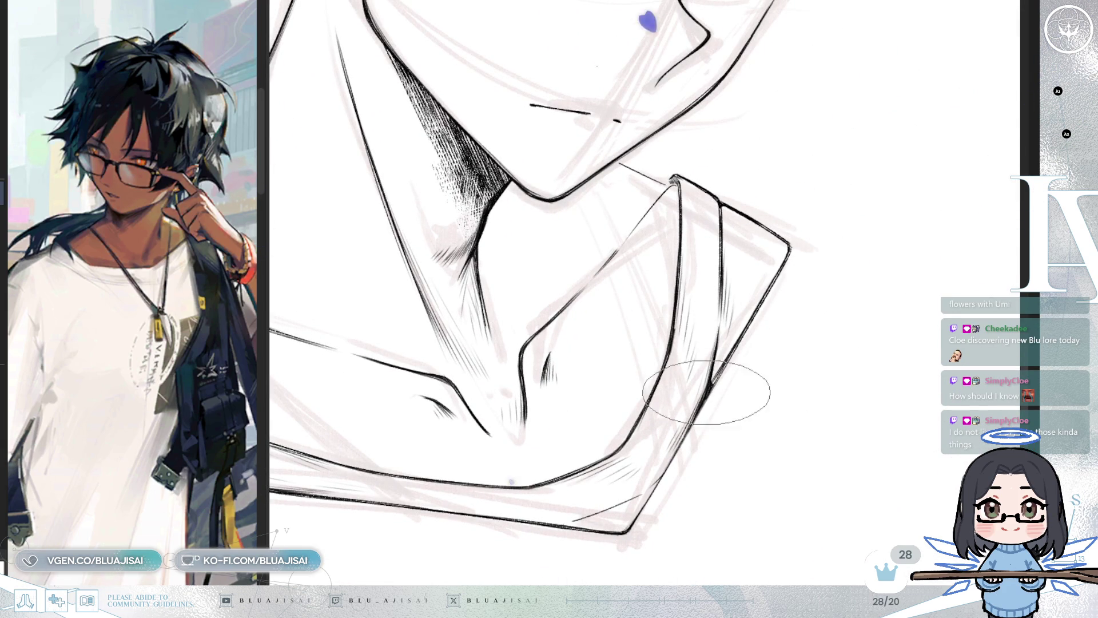
pyautogui.moveTo(701, 392); pyautogui.dragTo(738, 265)
pyautogui.press('m')
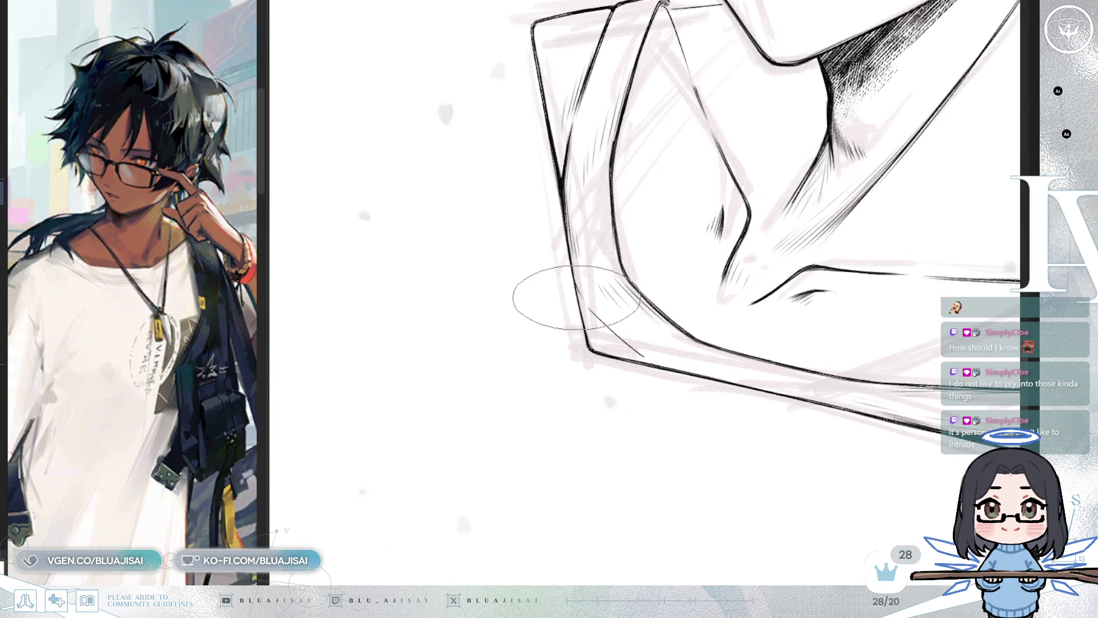
pyautogui.hotkey('ctrl', ']')
pyautogui.hotkey('ctrl', ']')
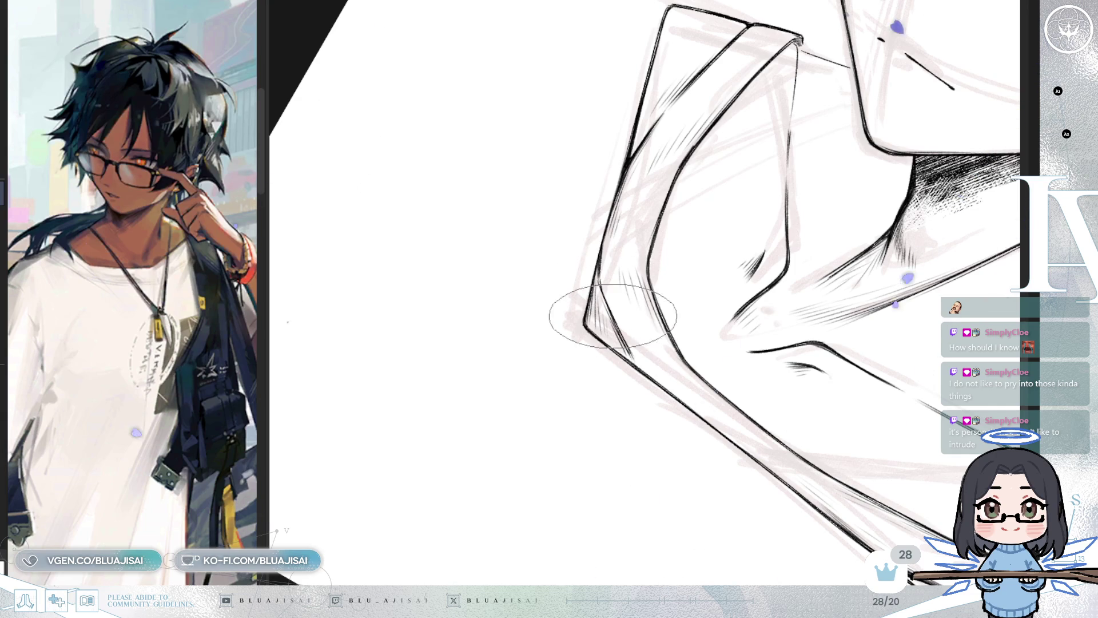
pyautogui.hotkey('ctrl', '[')
pyautogui.hotkey('ctrl', '[')
pyautogui.hotkey('ctrl', '[')
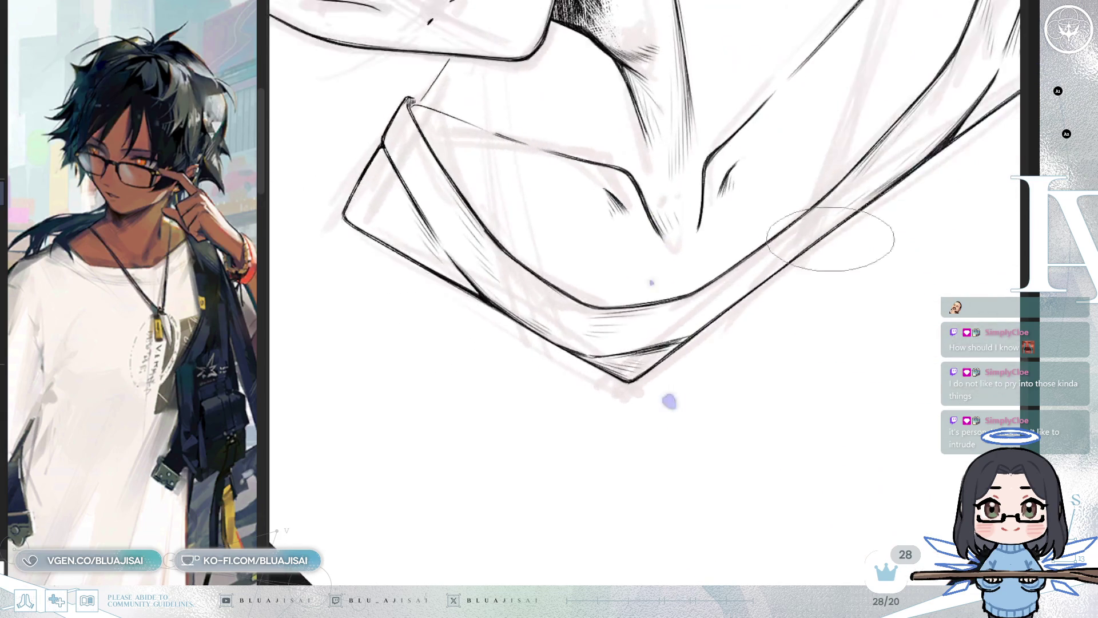
pyautogui.hotkey('ctrl', '[')
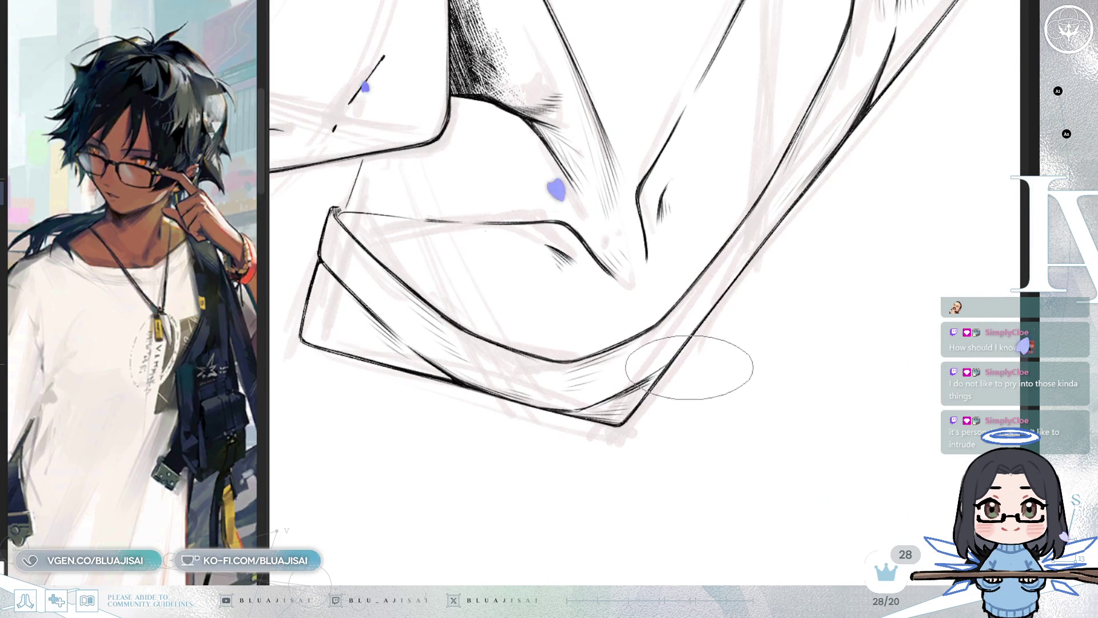
pyautogui.moveTo(666, 409); pyautogui.dragTo(720, 342)
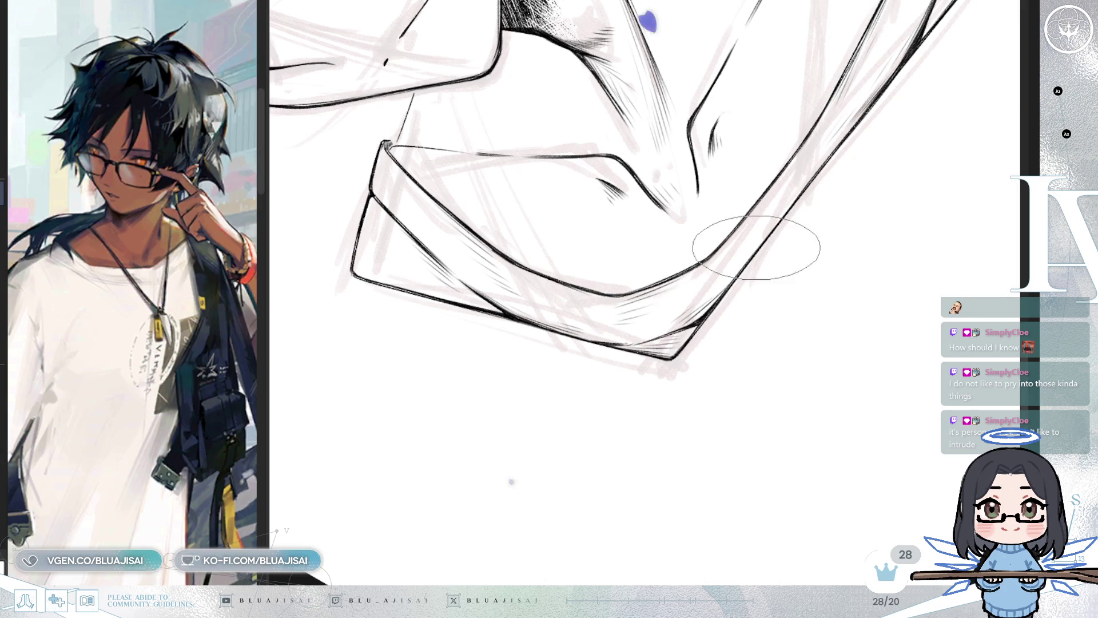
pyautogui.moveTo(756, 247)
pyautogui.mouseDown()
pyautogui.moveTo(699, 355)
pyautogui.moveTo(711, 393)
pyautogui.moveTo(711, 351)
pyautogui.moveTo(801, 297)
pyautogui.mouseUp()
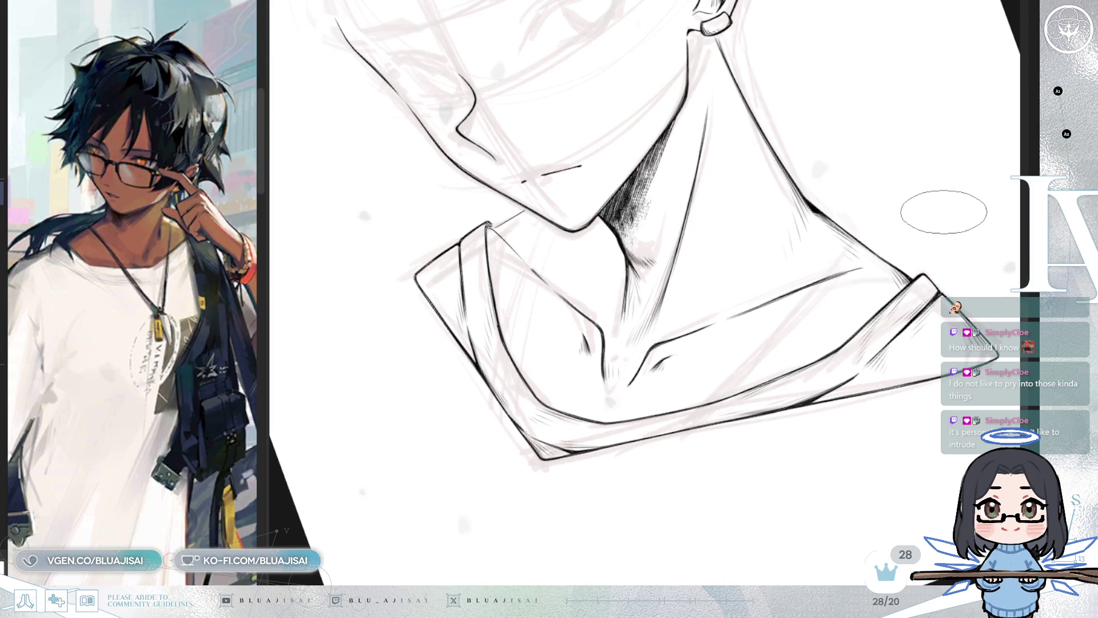
pyautogui.moveTo(931, 208)
pyautogui.mouseDown()
pyautogui.moveTo(952, 308)
pyautogui.moveTo(788, 247)
pyautogui.mouseUp()
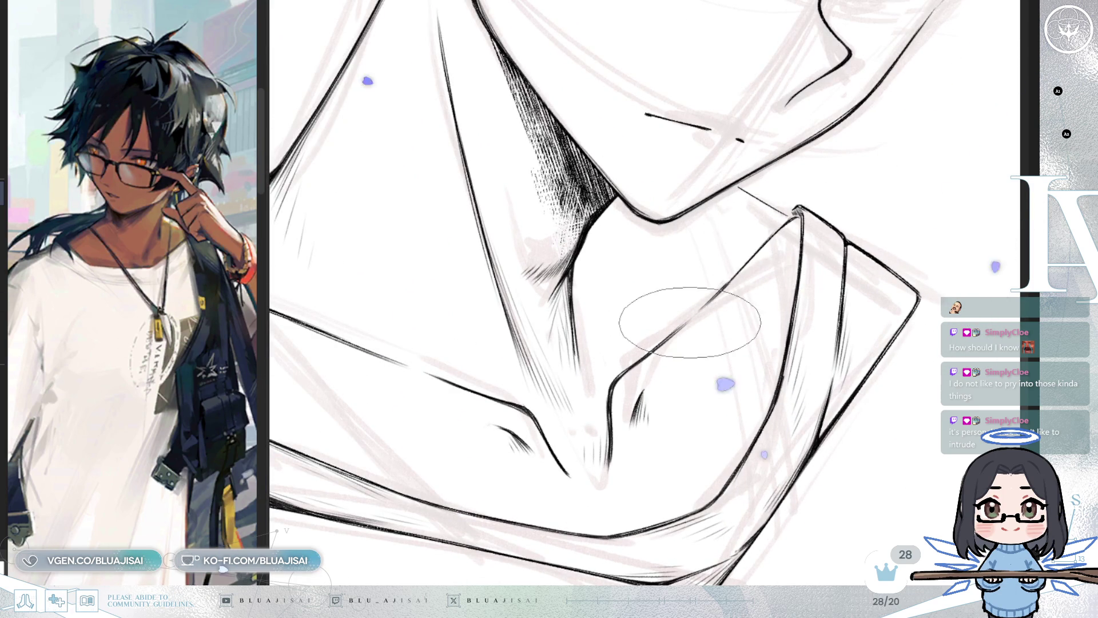
pyautogui.moveTo(690, 322)
pyautogui.mouseDown()
pyautogui.moveTo(728, 252)
pyautogui.moveTo(703, 265)
pyautogui.moveTo(745, 260)
pyautogui.moveTo(749, 246)
pyautogui.moveTo(721, 280)
pyautogui.moveTo(786, 223)
pyautogui.mouseUp()
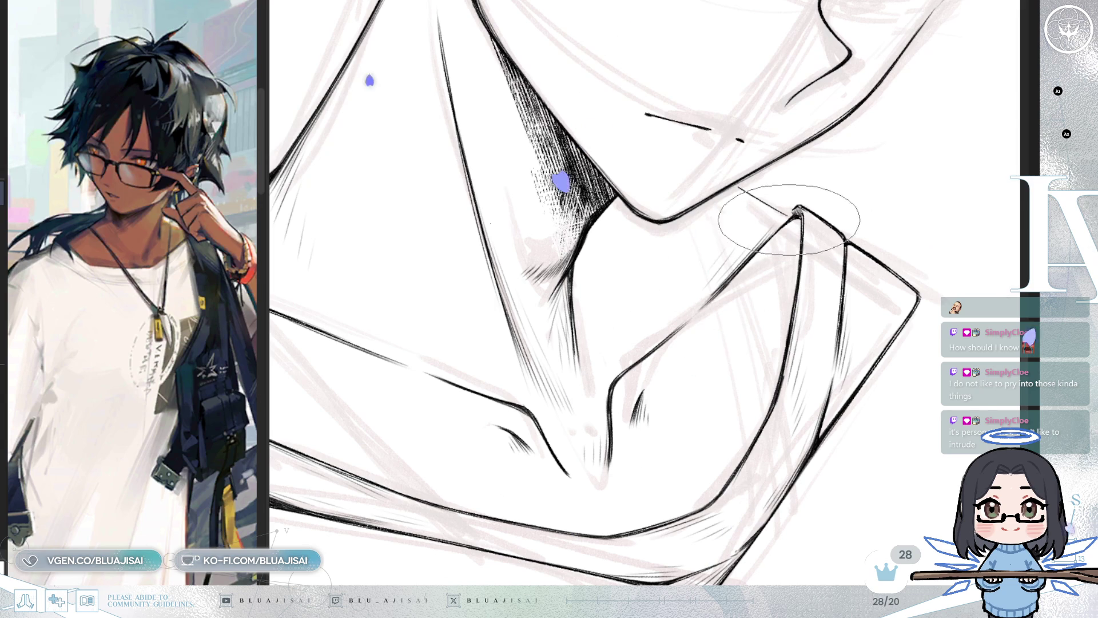
pyautogui.press('h')
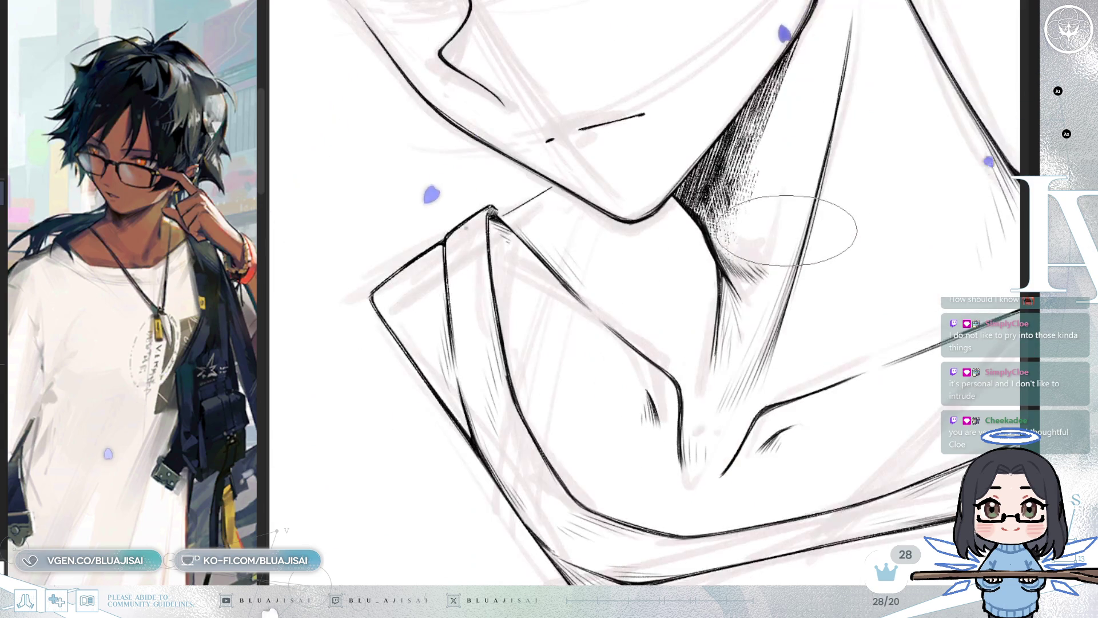
pyautogui.moveTo(767, 260)
pyautogui.mouseDown()
pyautogui.moveTo(761, 220)
pyautogui.moveTo(526, 233)
pyautogui.mouseUp()
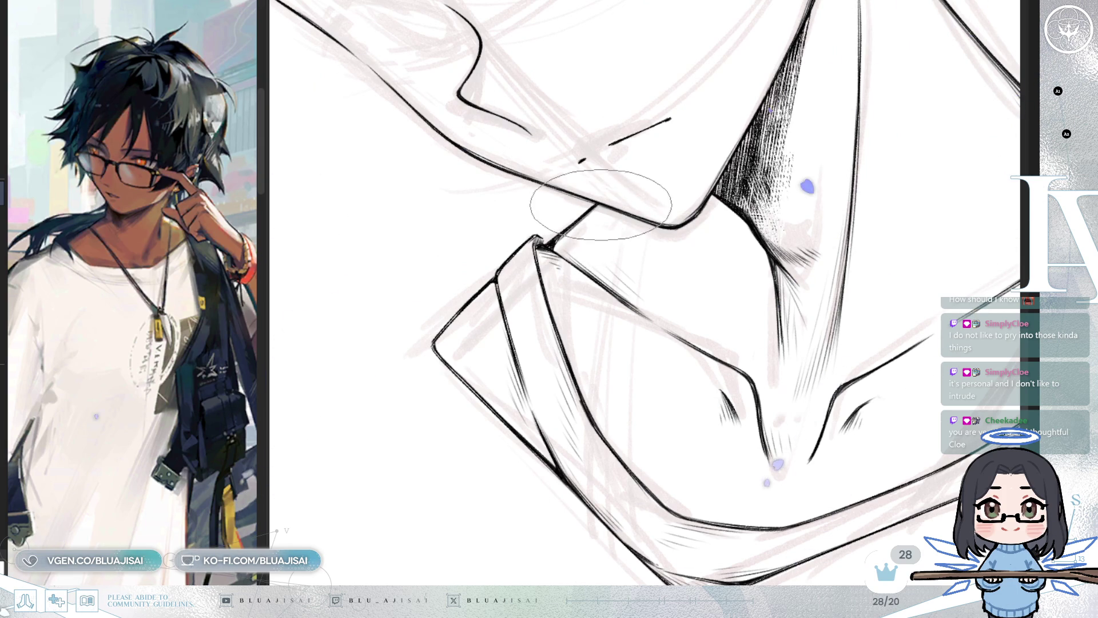
pyautogui.moveTo(591, 210)
pyautogui.mouseDown()
pyautogui.moveTo(870, 160)
pyautogui.moveTo(893, 171)
pyautogui.moveTo(845, 228)
pyautogui.moveTo(937, 228)
pyautogui.mouseUp()
pyautogui.press('h')
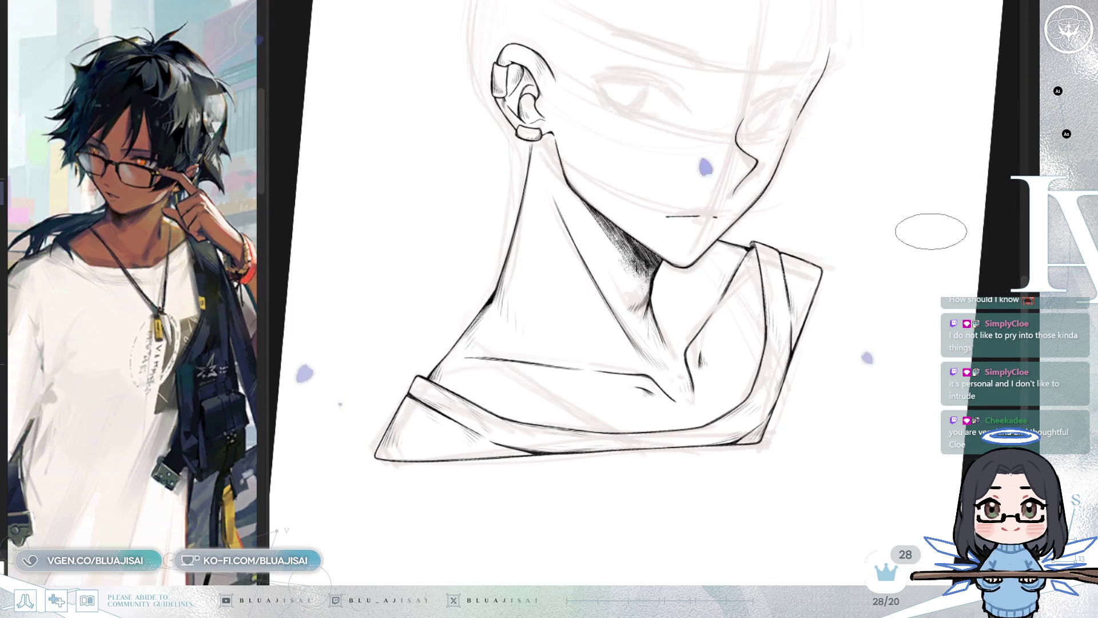
pyautogui.press('h')
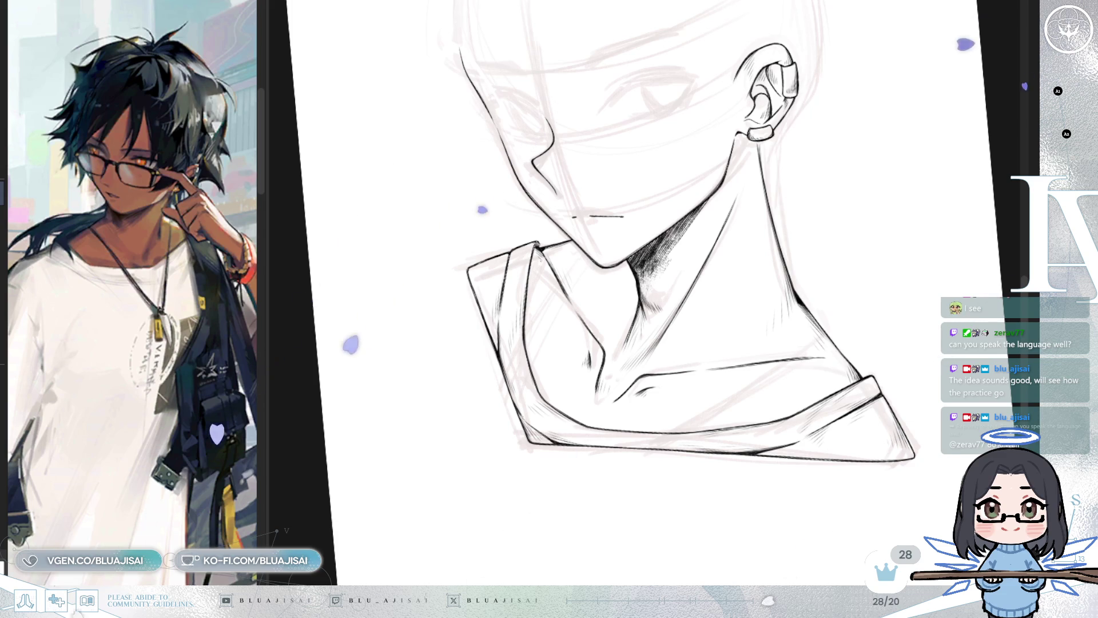
# Reset the canvas rotation and hatch diagonal shadow where the chin meets the collar
pyautogui.hotkey('ctrl', '0')
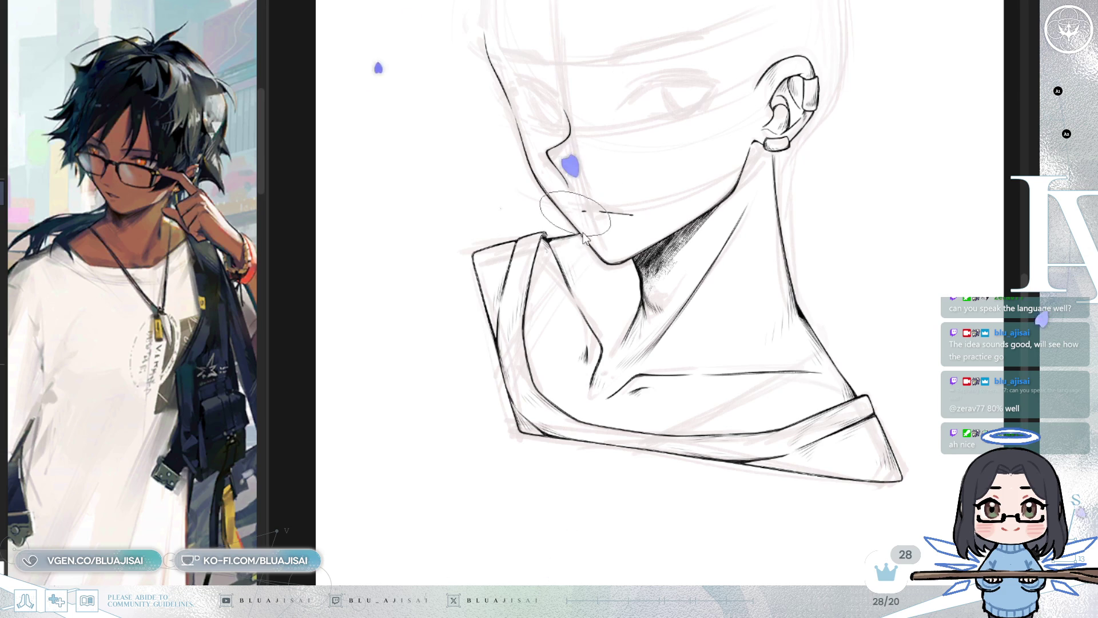
pyautogui.moveTo(592, 230); pyautogui.dragTo(535, 260)
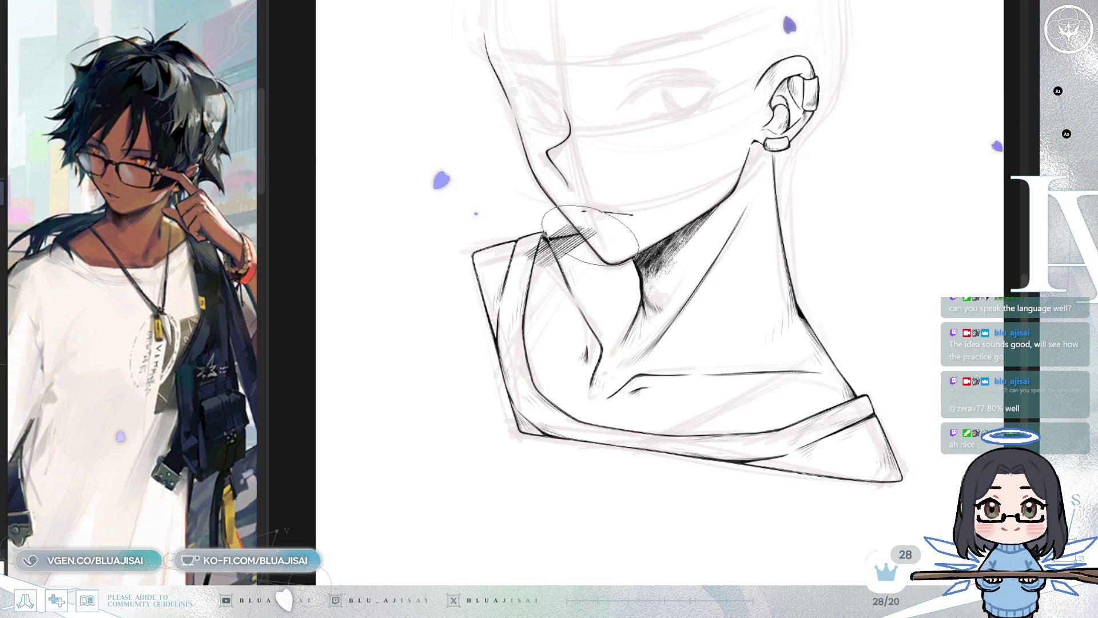
pyautogui.moveTo(594, 228)
pyautogui.mouseDown()
pyautogui.moveTo(547, 257)
pyautogui.moveTo(558, 266)
pyautogui.moveTo(590, 249)
pyautogui.moveTo(549, 263)
pyautogui.mouseUp()
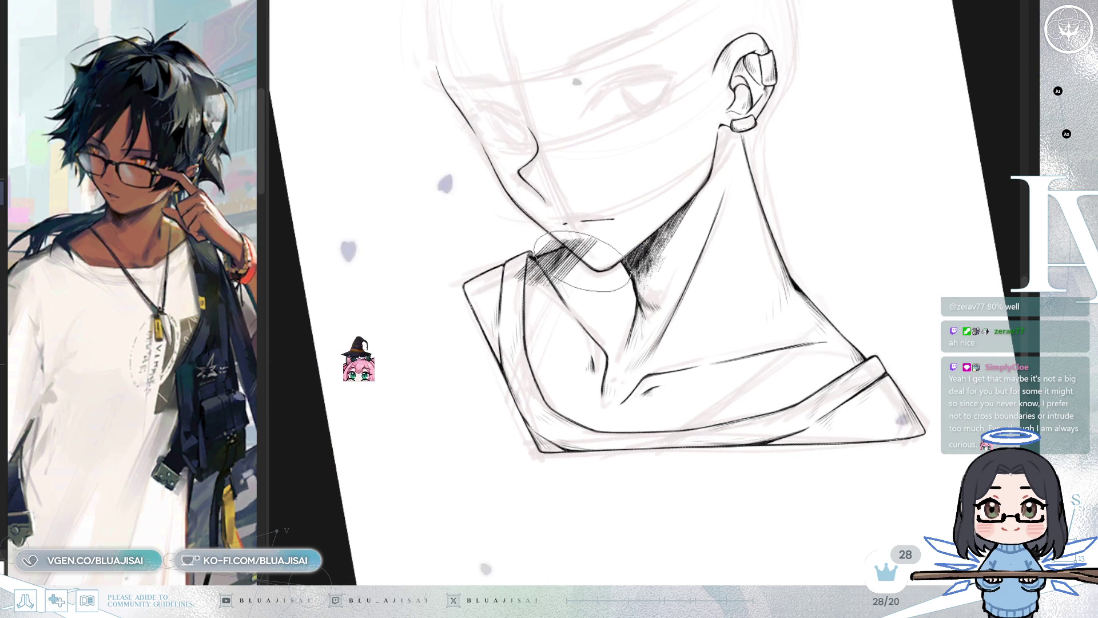
pyautogui.moveTo(617, 241); pyautogui.dragTo(543, 274)
pyautogui.moveTo(640, 246)
pyautogui.mouseDown()
pyautogui.moveTo(571, 286)
pyautogui.moveTo(589, 309)
pyautogui.mouseUp()
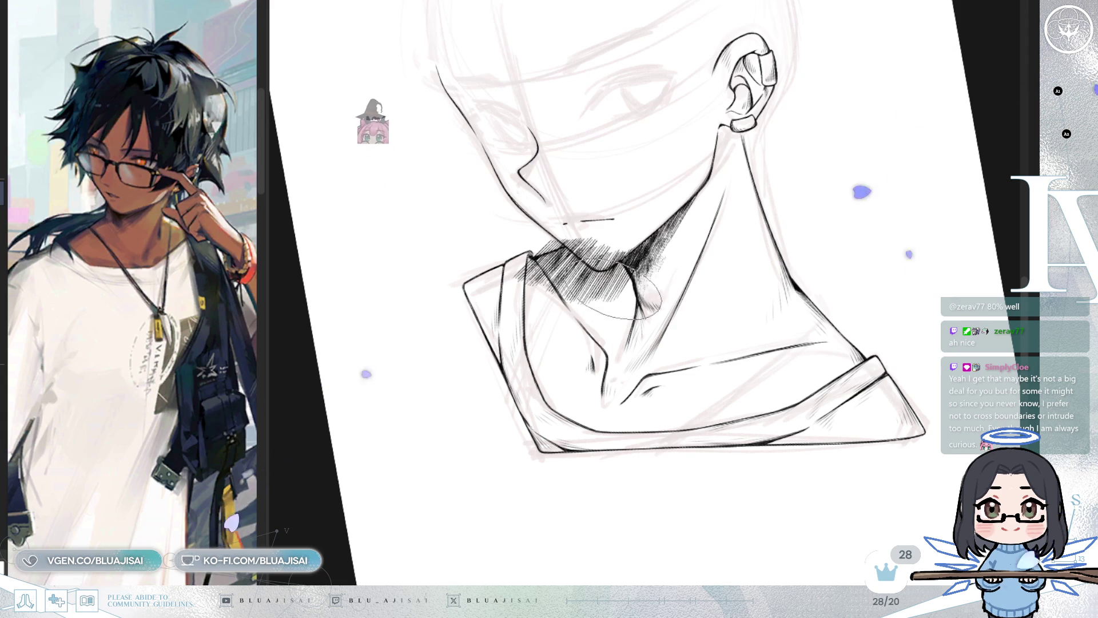
pyautogui.moveTo(675, 258); pyautogui.dragTo(577, 331)
pyautogui.moveTo(663, 286); pyautogui.dragTo(560, 343)
pyautogui.moveTo(624, 269)
pyautogui.mouseDown()
pyautogui.moveTo(514, 338)
pyautogui.moveTo(572, 355)
pyautogui.mouseUp()
pyautogui.moveTo(675, 263); pyautogui.dragTo(612, 355)
# Deepen the diagonal hatching under the chin and spread it further down the neck
pyautogui.moveTo(566, 240); pyautogui.dragTo(515, 286)
pyautogui.moveTo(618, 228)
pyautogui.mouseDown()
pyautogui.moveTo(538, 283)
pyautogui.moveTo(549, 277)
pyautogui.moveTo(543, 303)
pyautogui.mouseUp()
pyautogui.moveTo(658, 241)
pyautogui.mouseDown()
pyautogui.moveTo(572, 308)
pyautogui.moveTo(589, 326)
pyautogui.mouseUp()
pyautogui.moveTo(658, 304); pyautogui.dragTo(583, 354)
pyautogui.moveTo(658, 281)
pyautogui.mouseDown()
pyautogui.moveTo(631, 317)
pyautogui.moveTo(572, 361)
pyautogui.moveTo(634, 318)
pyautogui.mouseUp()
pyautogui.moveTo(720, 235); pyautogui.dragTo(635, 297)
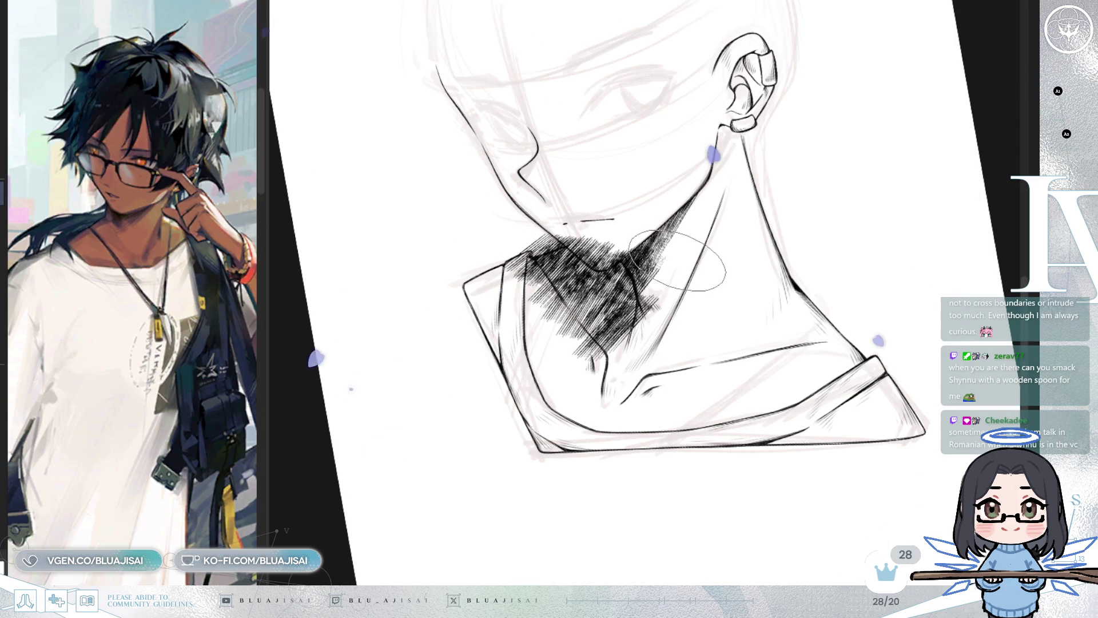
pyautogui.moveTo(681, 258); pyautogui.dragTo(595, 326)
pyautogui.moveTo(684, 298); pyautogui.dragTo(561, 366)
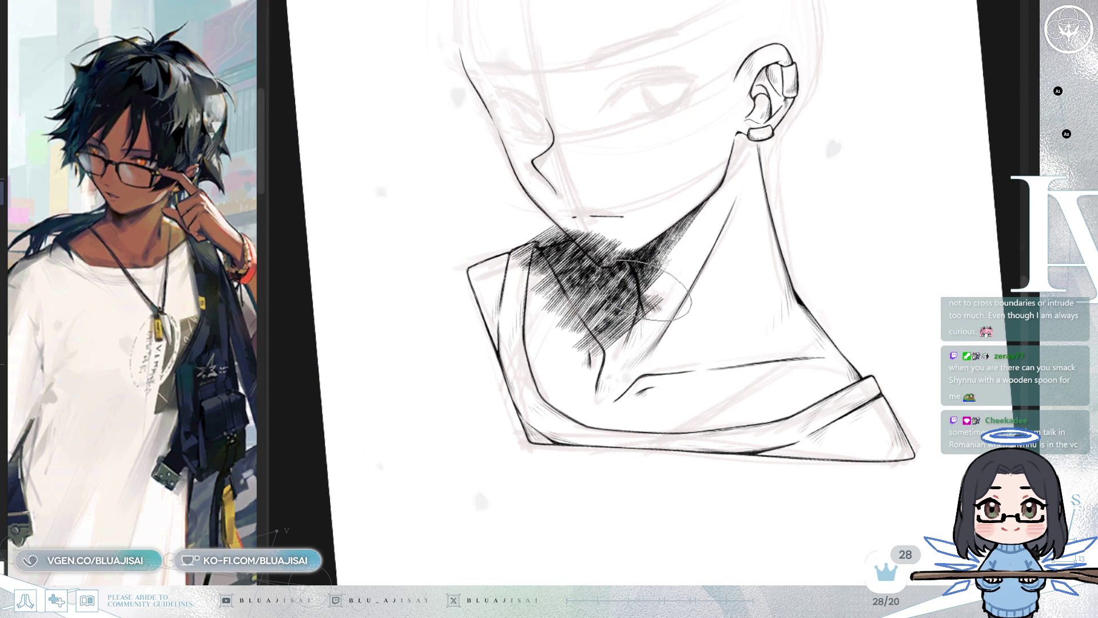
pyautogui.moveTo(648, 316); pyautogui.dragTo(642, 327)
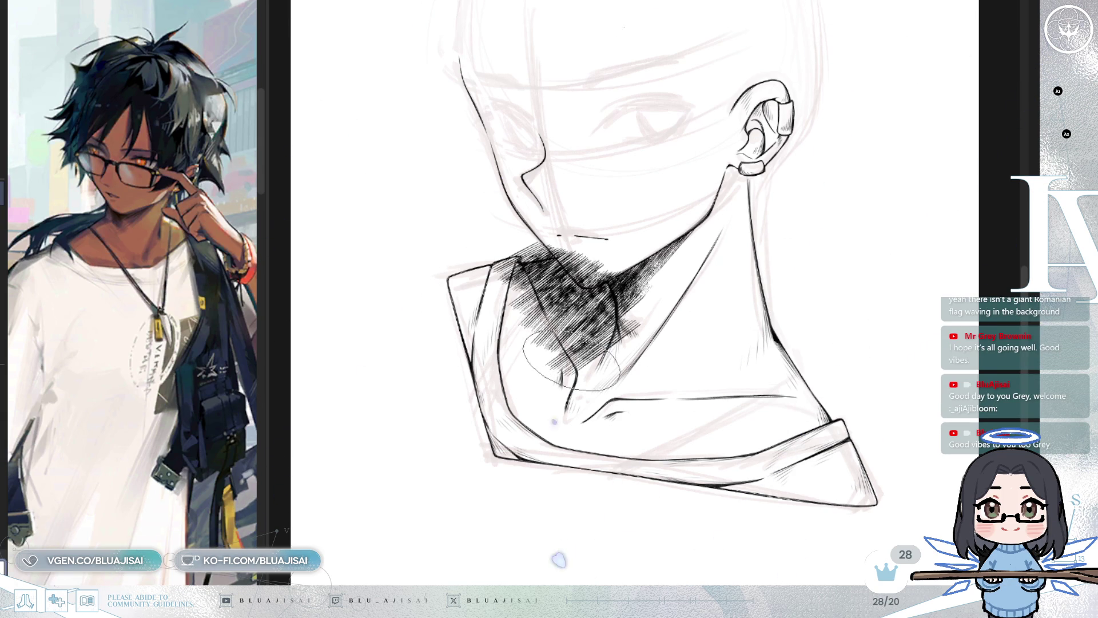
# Soft-erase the lower chin hatching, add light strokes on the neck, and mirror the view
pyautogui.moveTo(560, 349)
pyautogui.mouseDown()
pyautogui.moveTo(577, 372)
pyautogui.moveTo(595, 360)
pyautogui.mouseUp()
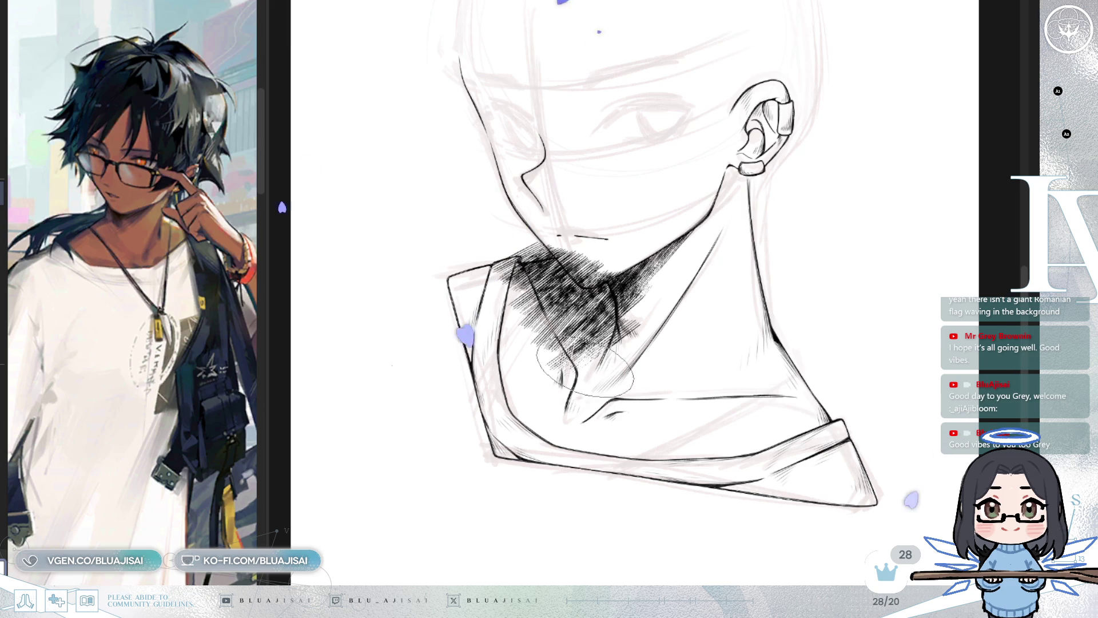
pyautogui.scroll(-1, 563, 365)
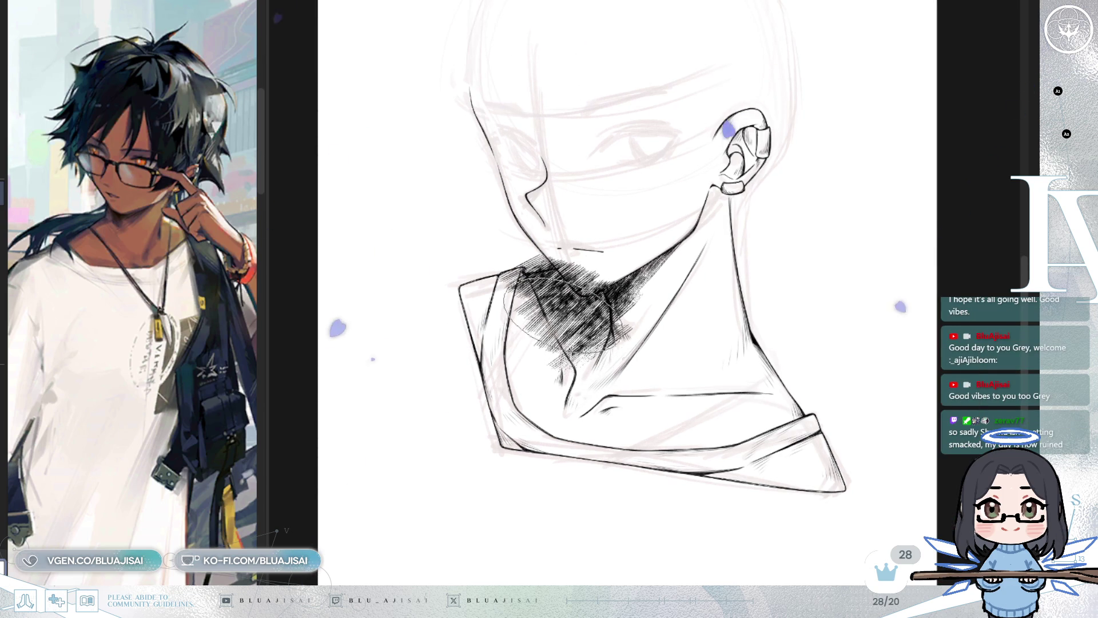
pyautogui.moveTo(560, 336)
pyautogui.mouseDown()
pyautogui.moveTo(531, 347)
pyautogui.moveTo(598, 362)
pyautogui.moveTo(614, 343)
pyautogui.moveTo(590, 339)
pyautogui.mouseUp()
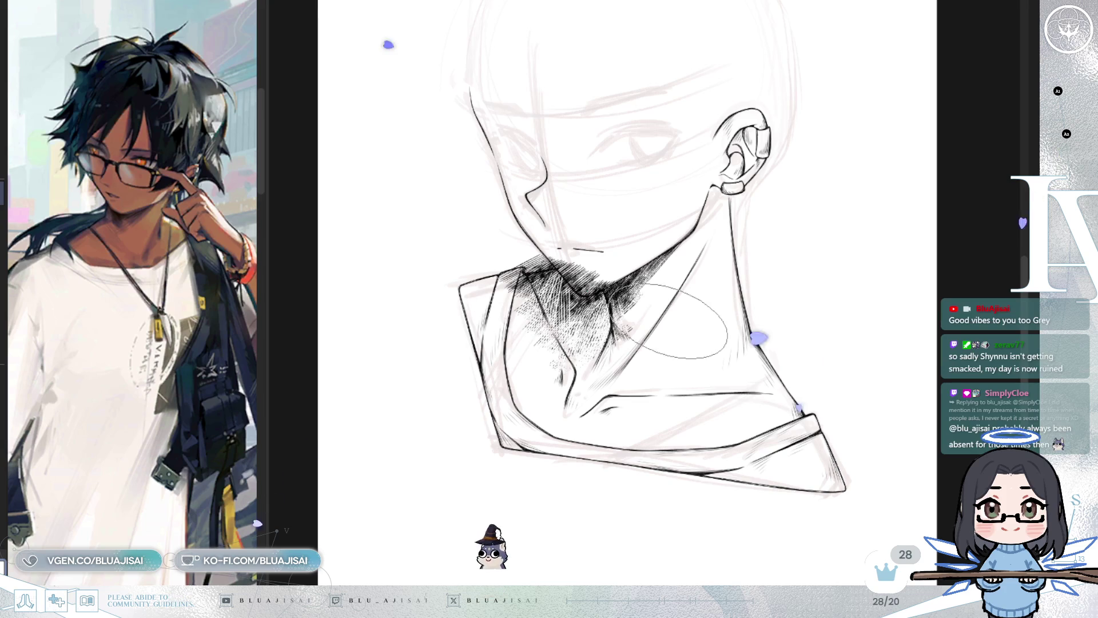
pyautogui.press('m')
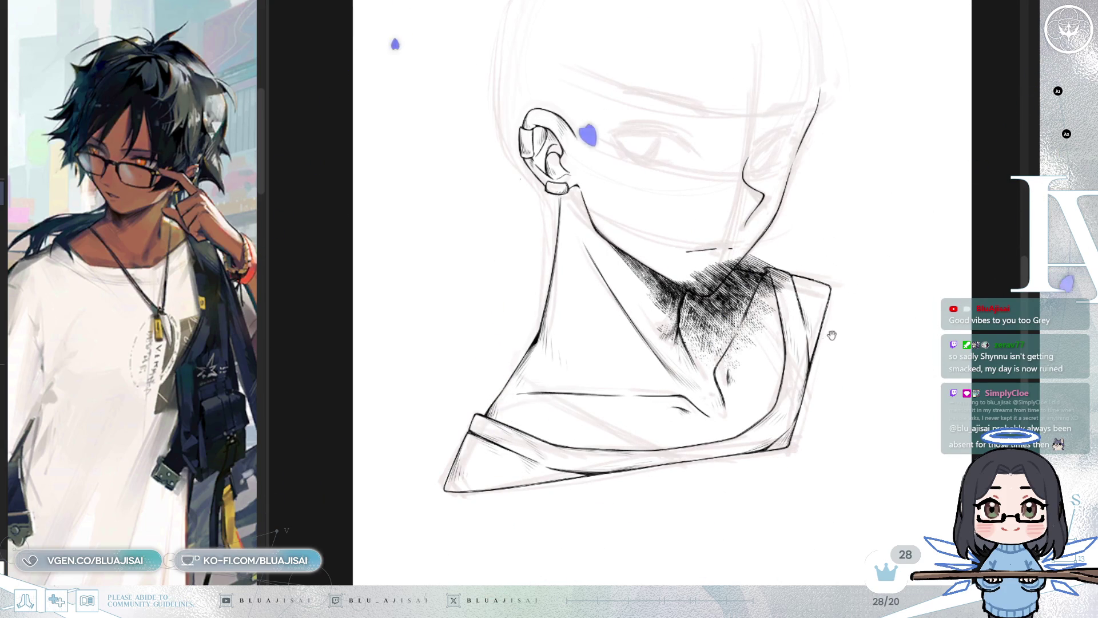
# Flip the canvas back to normal and zoom in on the chin shadow
pyautogui.press('m')
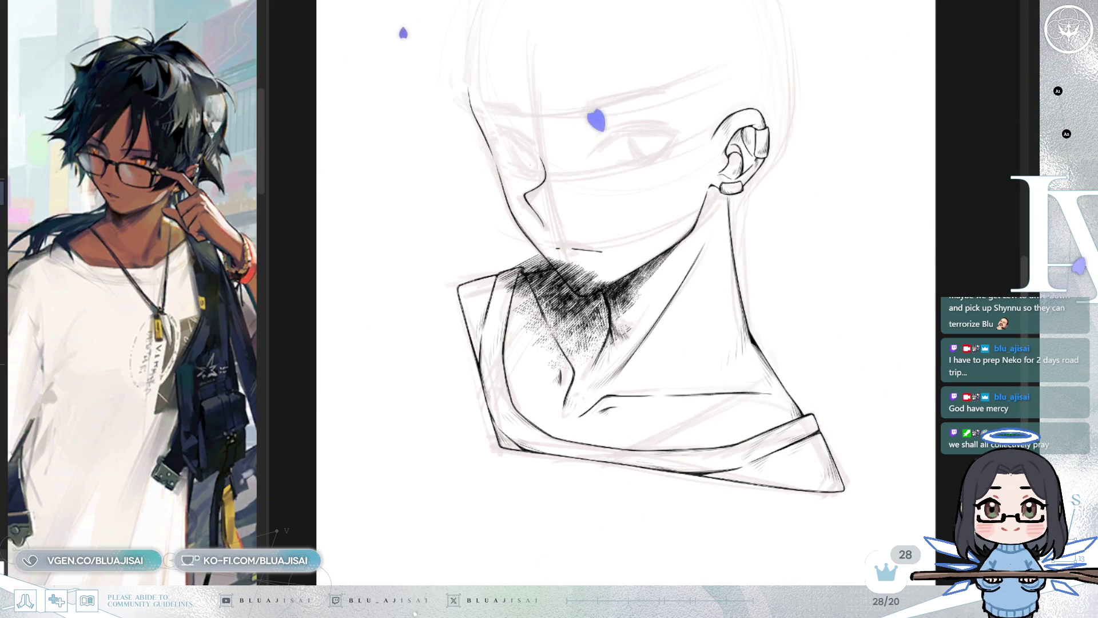
pyautogui.scroll(2, 634, 332)
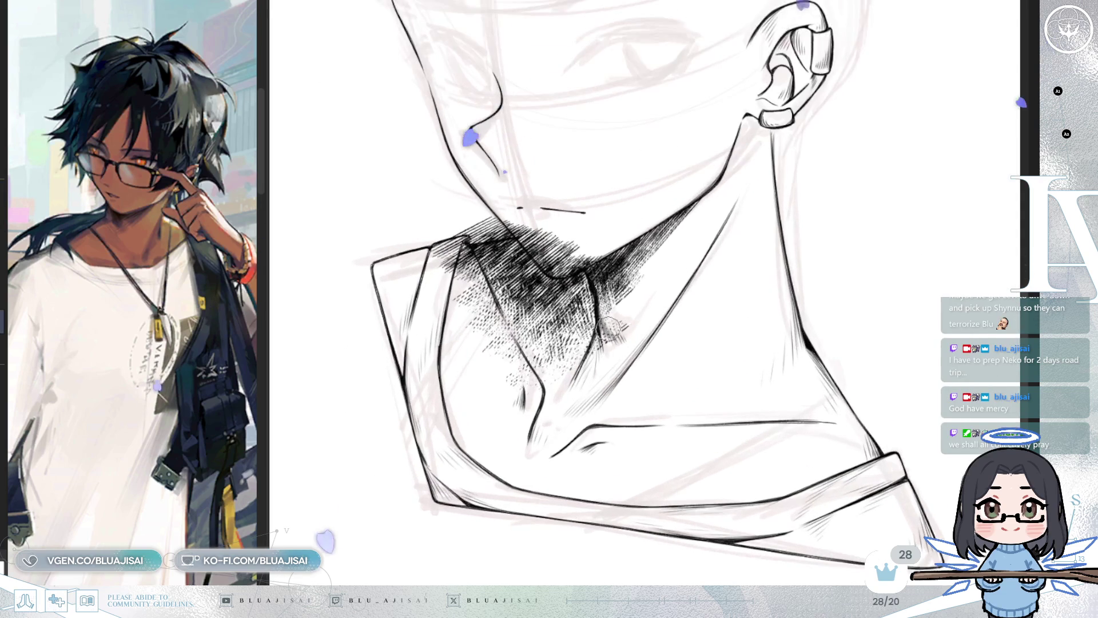